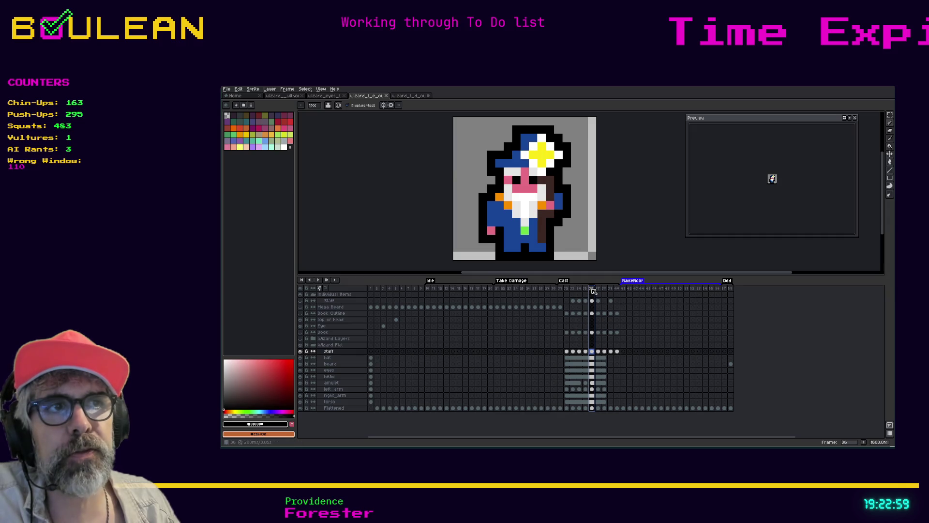
# Flip between frames 37, 38 and 39 of RaiseRoof to compare staff poses, ending on frame 38.
pyautogui.click(598, 290)
pyautogui.click(605, 291)
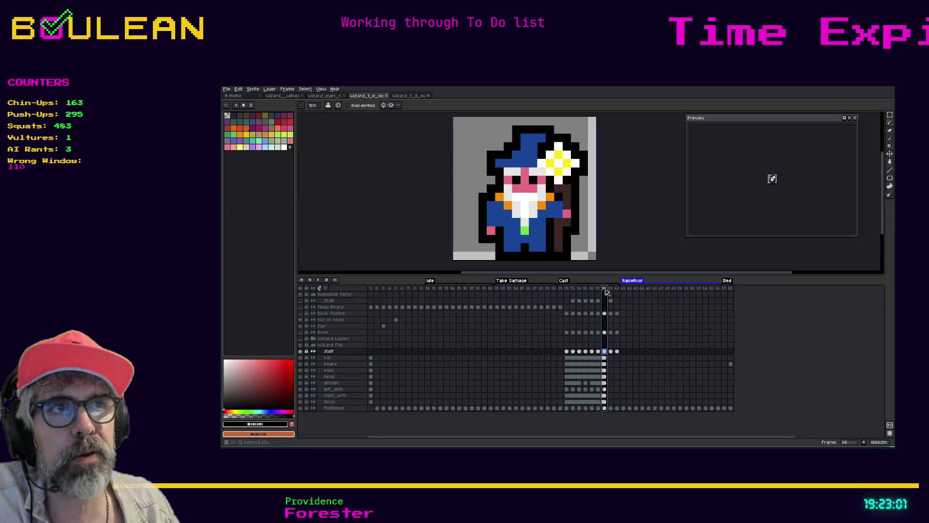
pyautogui.click(609, 289)
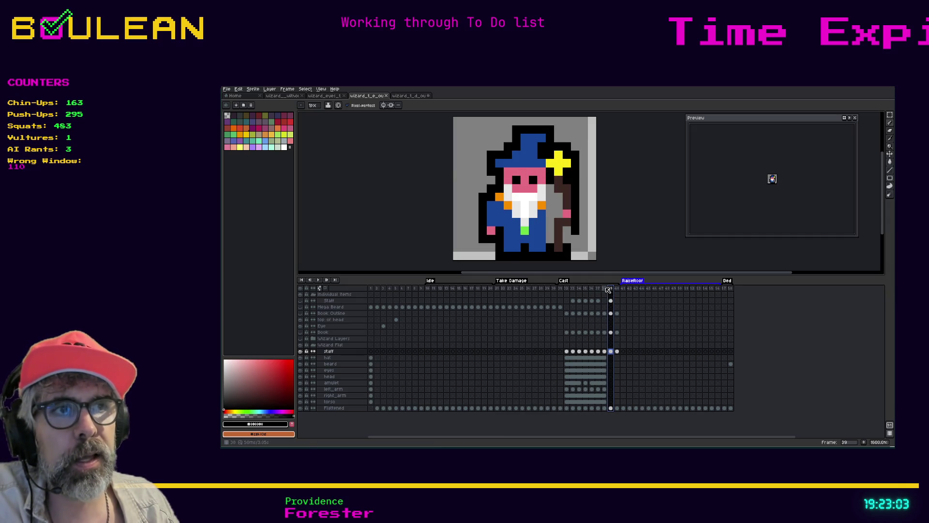
pyautogui.click(604, 289)
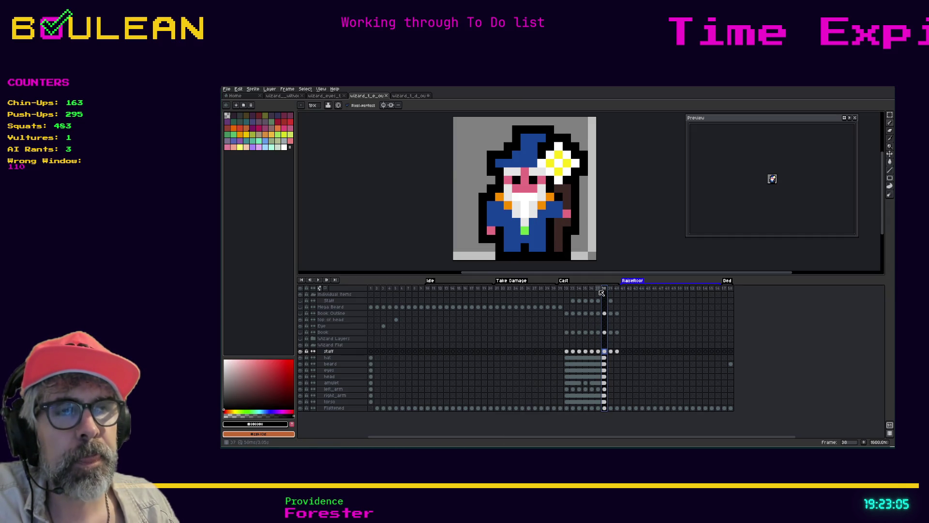
pyautogui.click(601, 292)
pyautogui.click(607, 292)
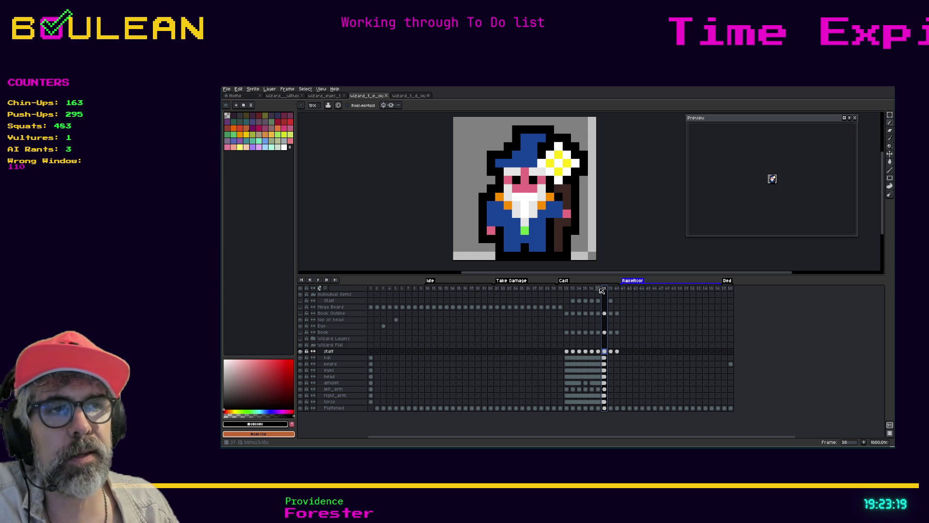
pyautogui.press('Left')
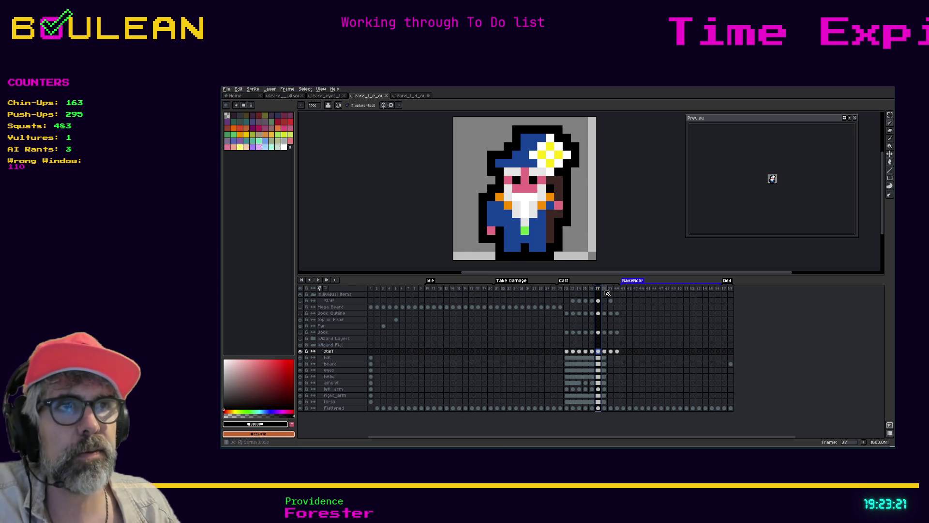
pyautogui.click(607, 293)
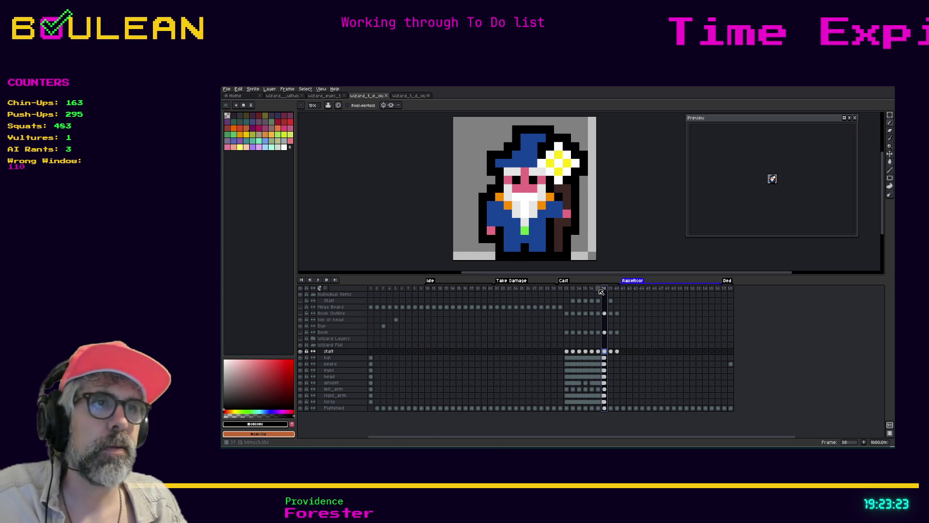
pyautogui.click(600, 291)
pyautogui.click(605, 289)
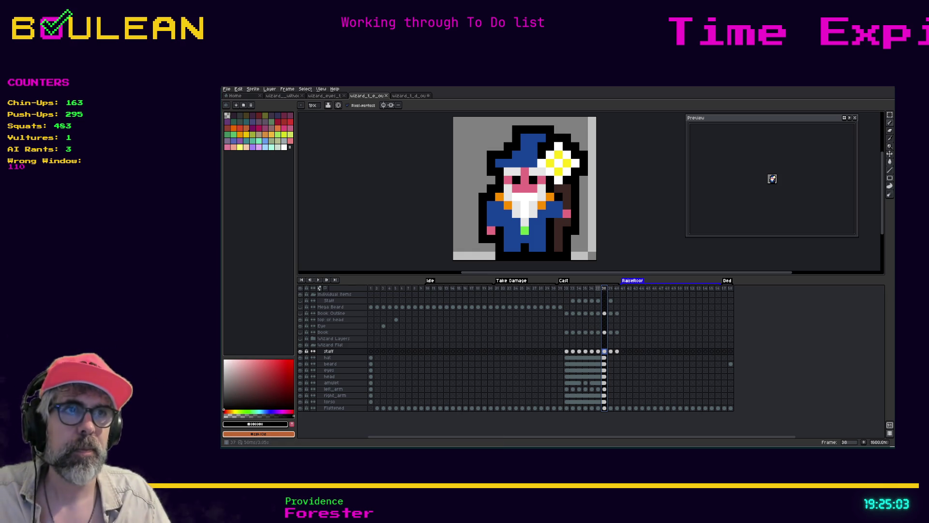
pyautogui.click(301, 358)
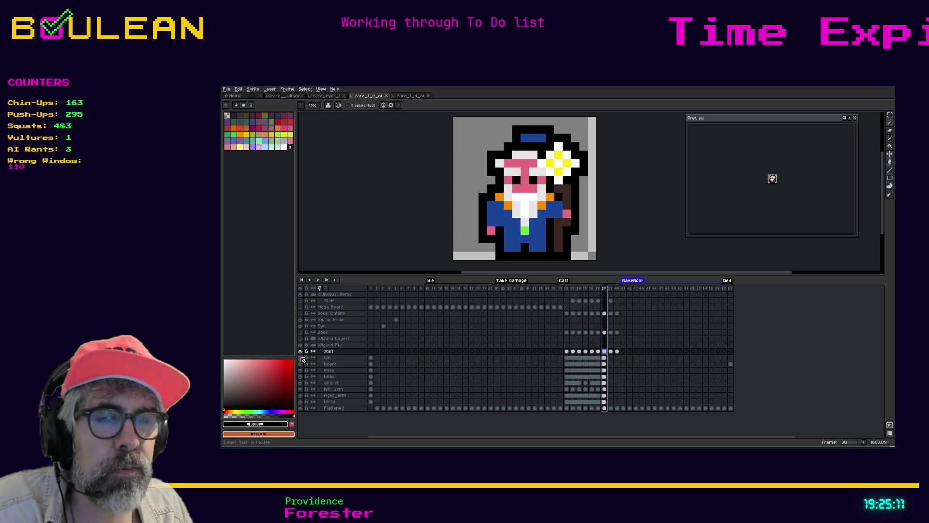
pyautogui.click(301, 351)
pyautogui.click(300, 351)
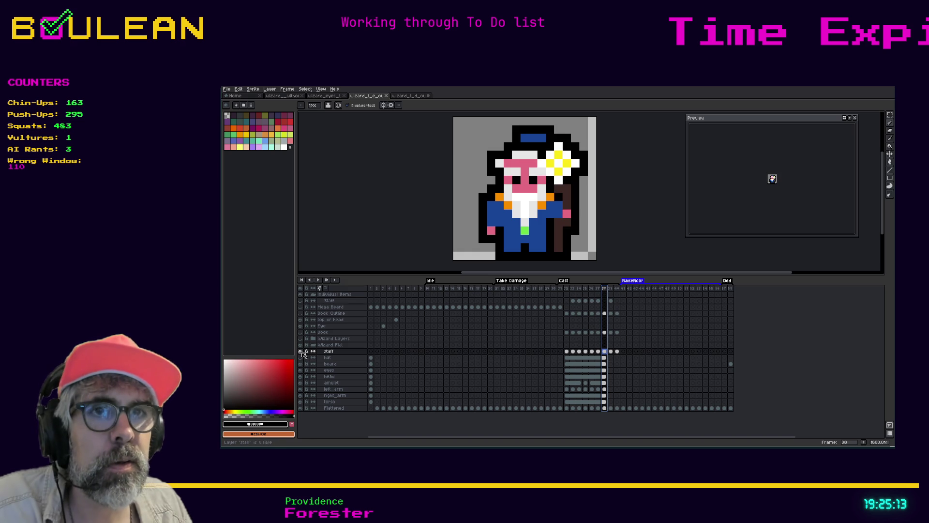
pyautogui.click(300, 352)
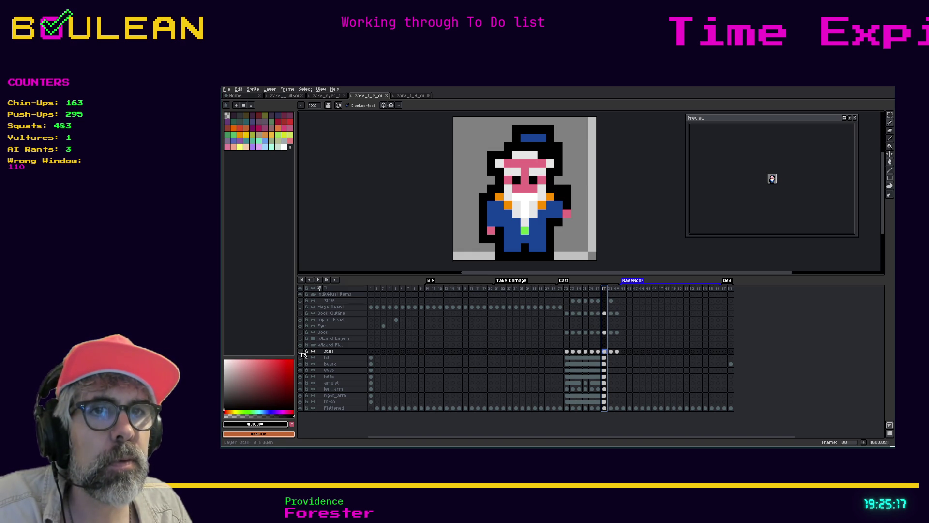
pyautogui.click(301, 408)
pyautogui.click(302, 410)
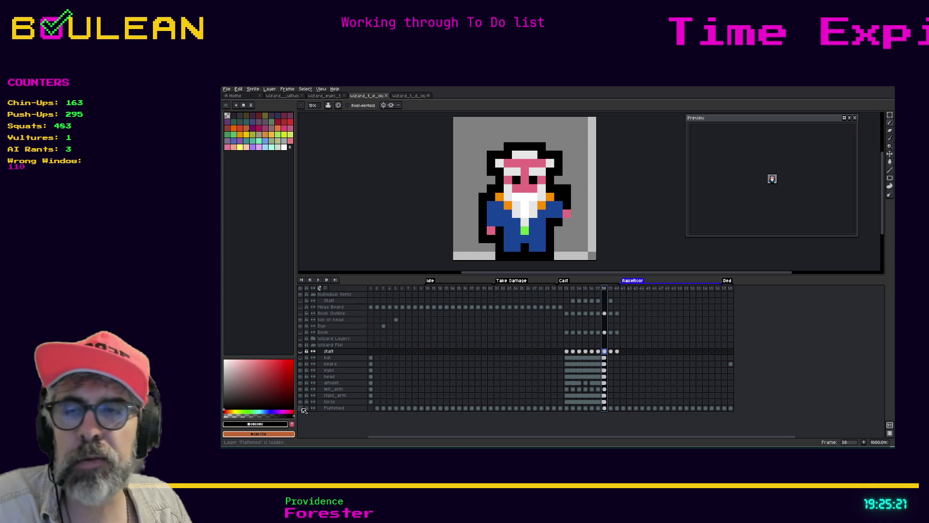
pyautogui.click(300, 350)
pyautogui.click(301, 351)
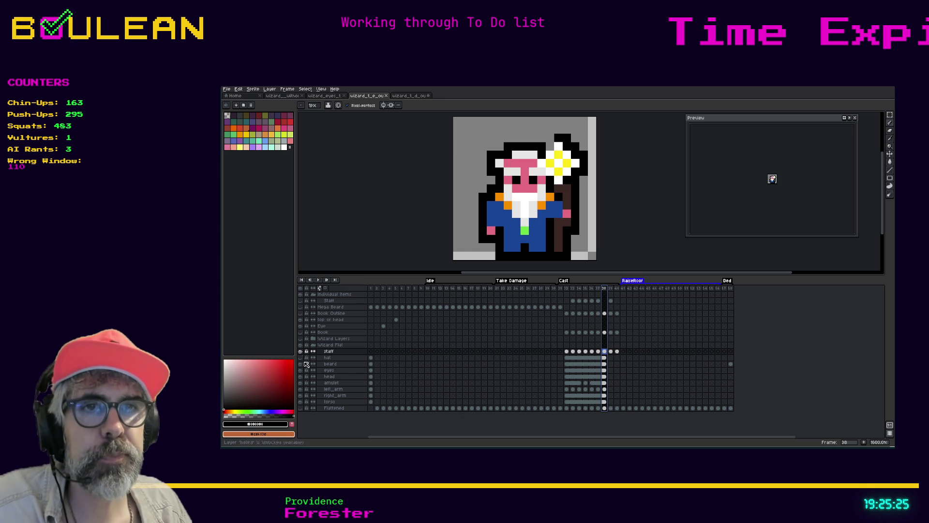
pyautogui.click(300, 358)
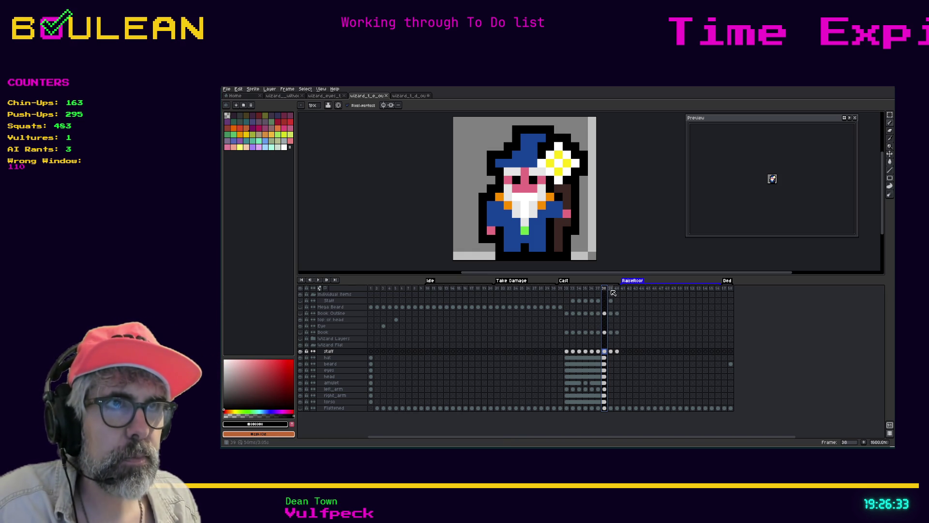
pyautogui.click(612, 352)
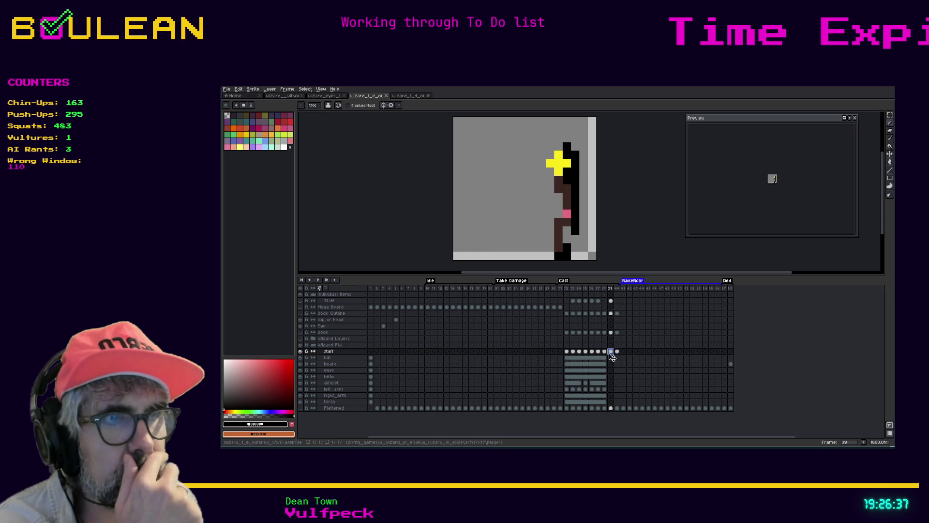
pyautogui.click(606, 353)
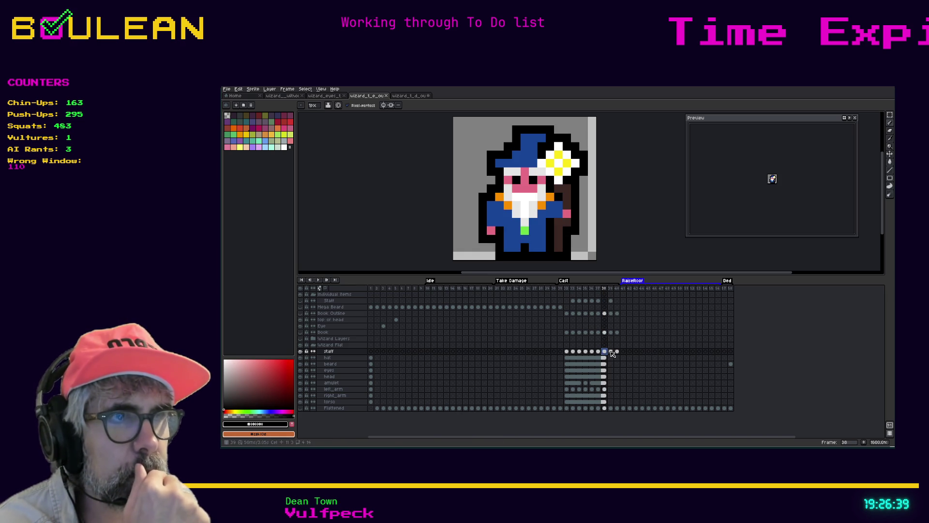
pyautogui.click(611, 353)
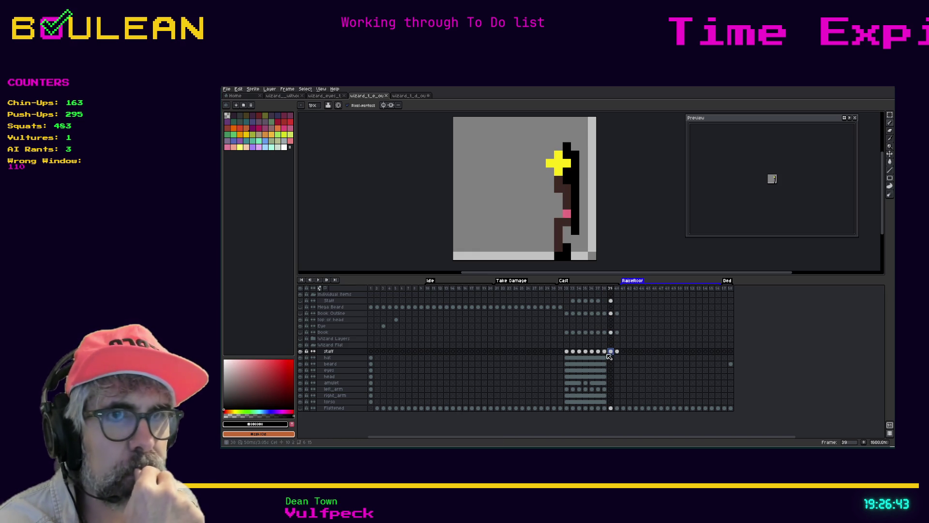
pyautogui.click(605, 390)
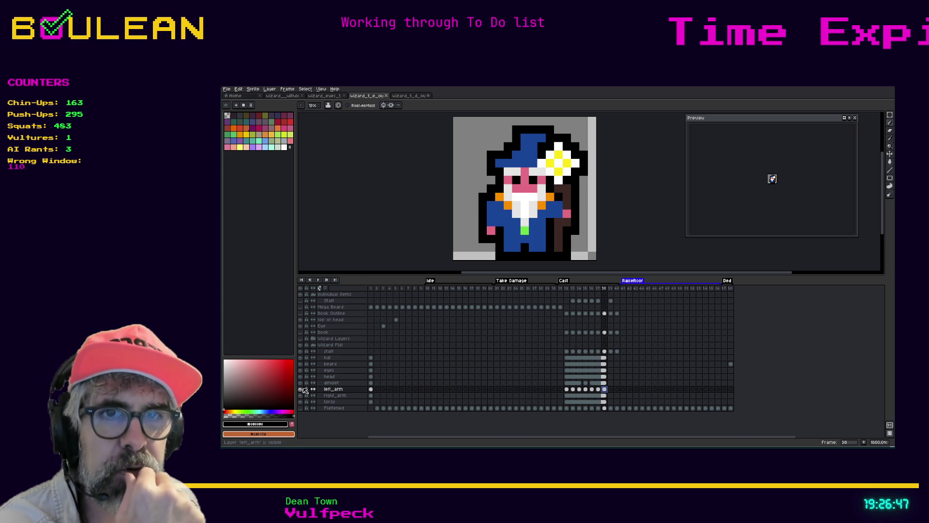
pyautogui.click(301, 389)
pyautogui.click(301, 389)
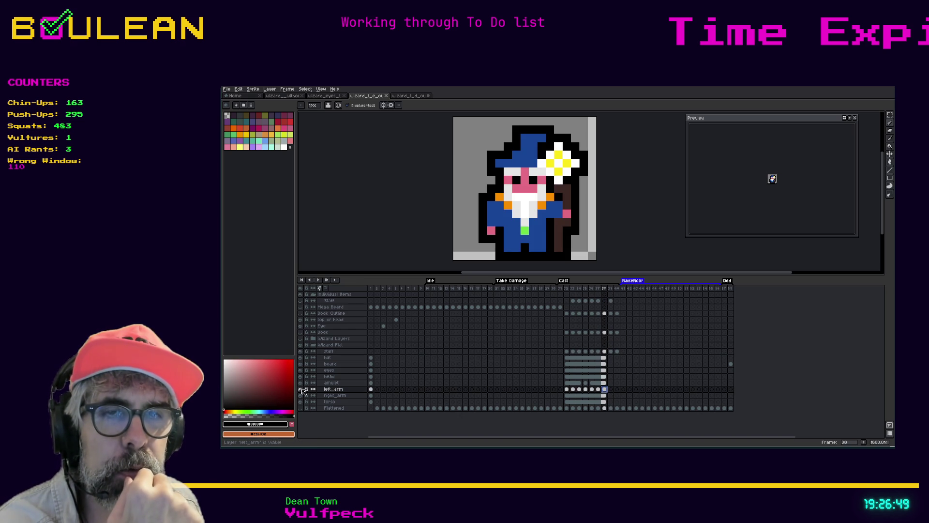
pyautogui.click(300, 390)
pyautogui.click(301, 390)
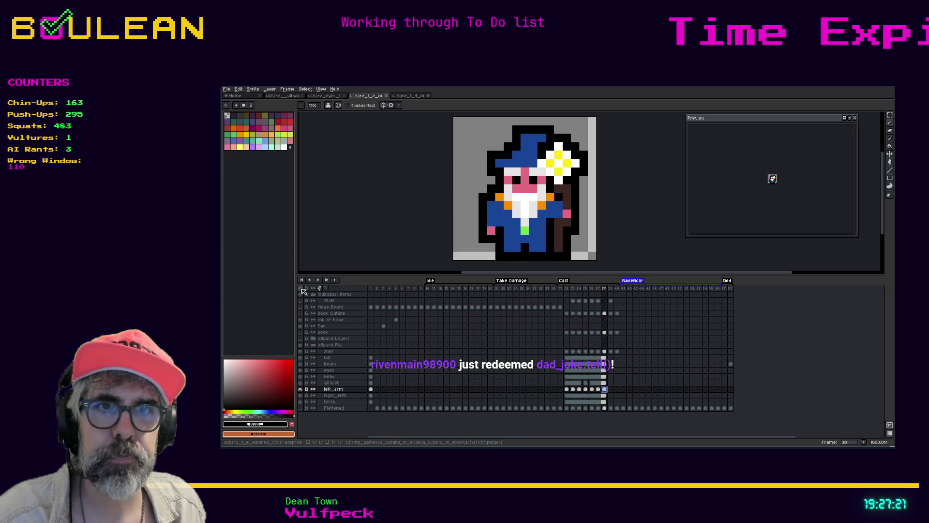
pyautogui.click(300, 389)
# Turn off the left_arm layer's visibility in the timeline.
pyautogui.click(300, 389)
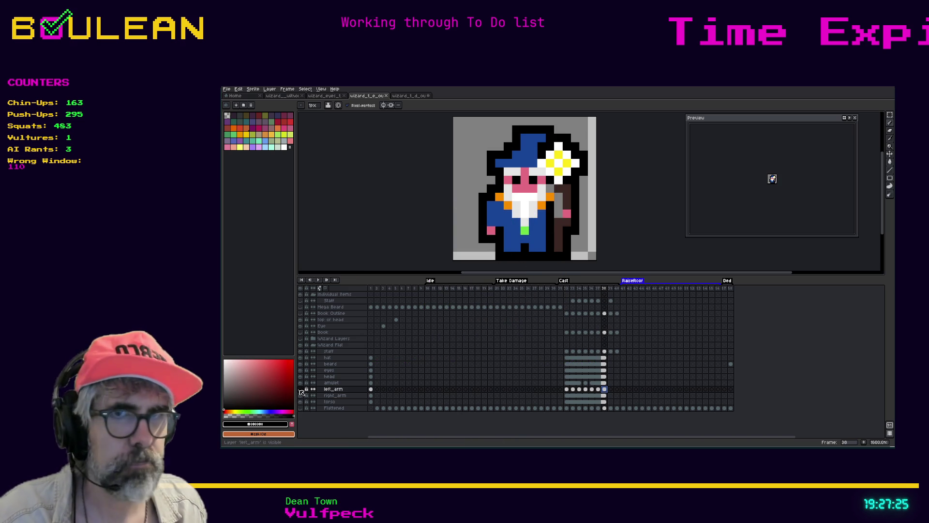
pyautogui.click(300, 390)
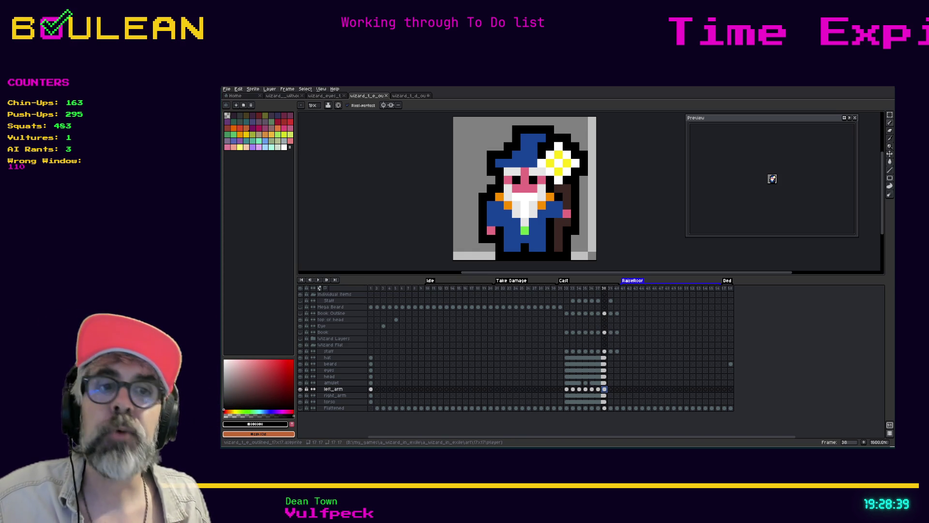
# Toggle the body-part layers' eyes, ending with beard through left_arm, hat and staff all visible.
pyautogui.click(300, 382)
pyautogui.moveTo(300, 388)
pyautogui.mouseDown()
pyautogui.moveTo(300, 310)
pyautogui.moveTo(300, 380)
pyautogui.mouseUp()
pyautogui.click(301, 388)
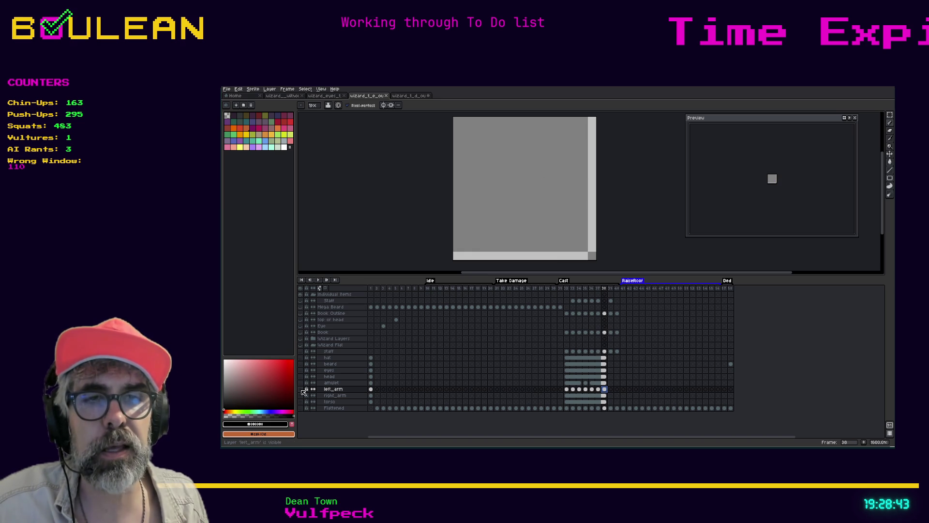
pyautogui.moveTo(300, 389); pyautogui.dragTo(303, 351)
pyautogui.click(301, 389)
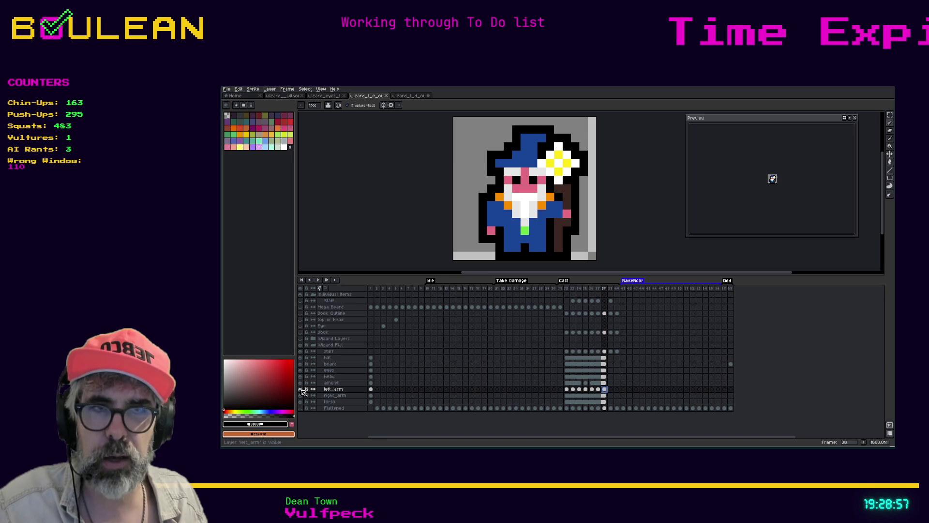
pyautogui.moveTo(303, 392); pyautogui.dragTo(303, 346)
pyautogui.moveTo(302, 387); pyautogui.dragTo(301, 366)
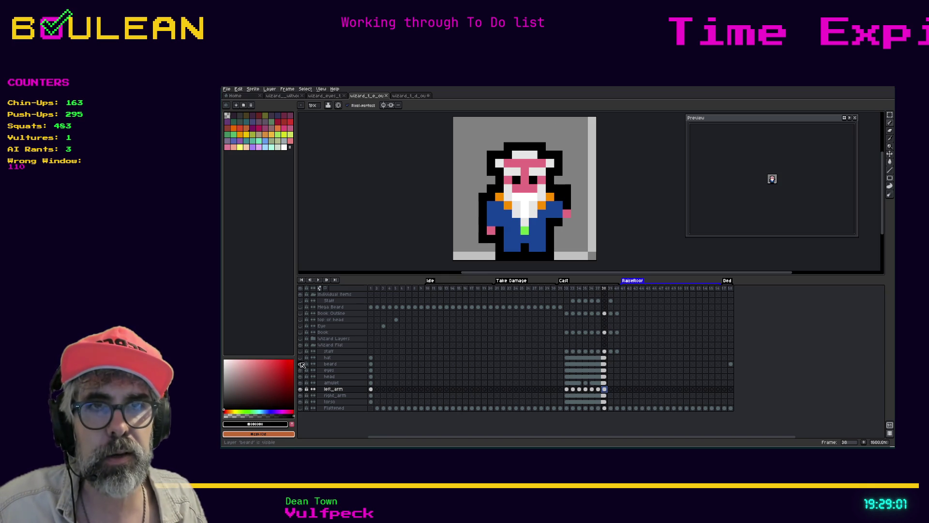
pyautogui.click(300, 357)
pyautogui.click(300, 351)
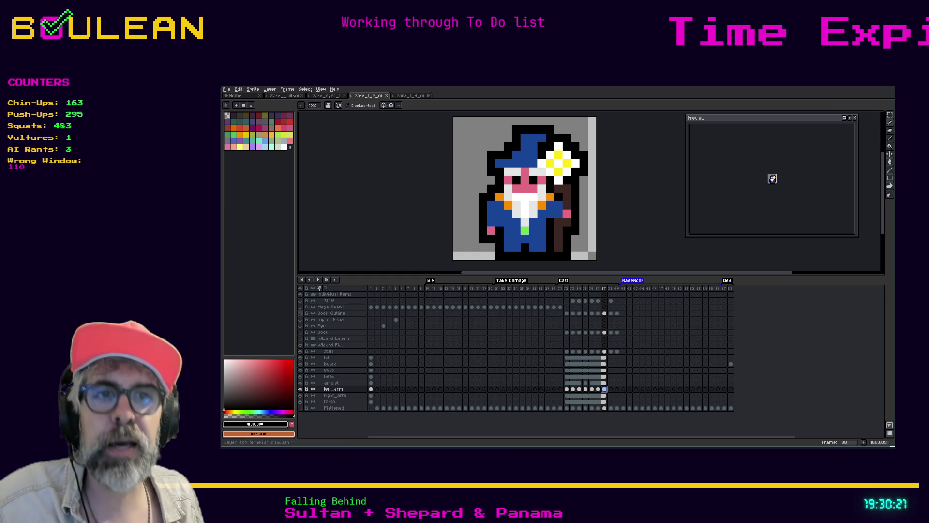
# Toggle the left_arm layer on and off to compare, then open a new browser tab.
pyautogui.click(300, 389)
pyautogui.click(300, 389)
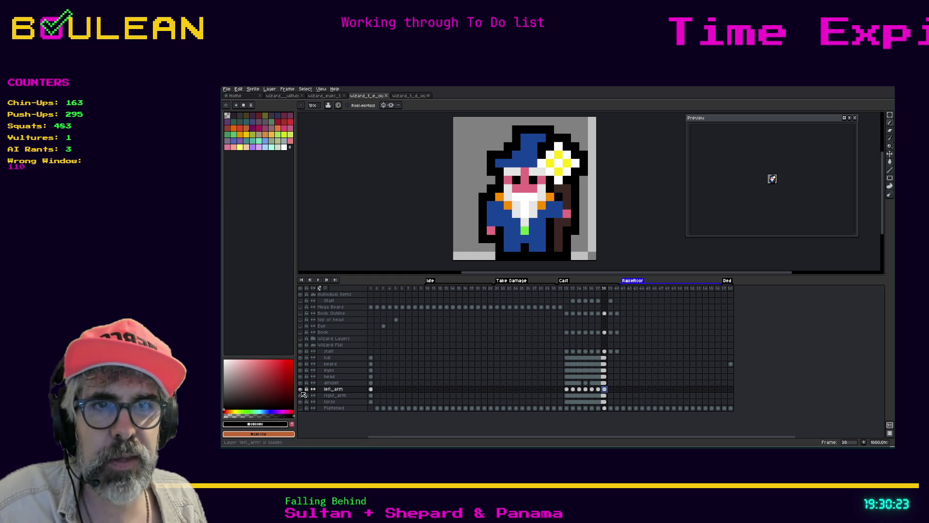
pyautogui.click(300, 389)
pyautogui.click(300, 389)
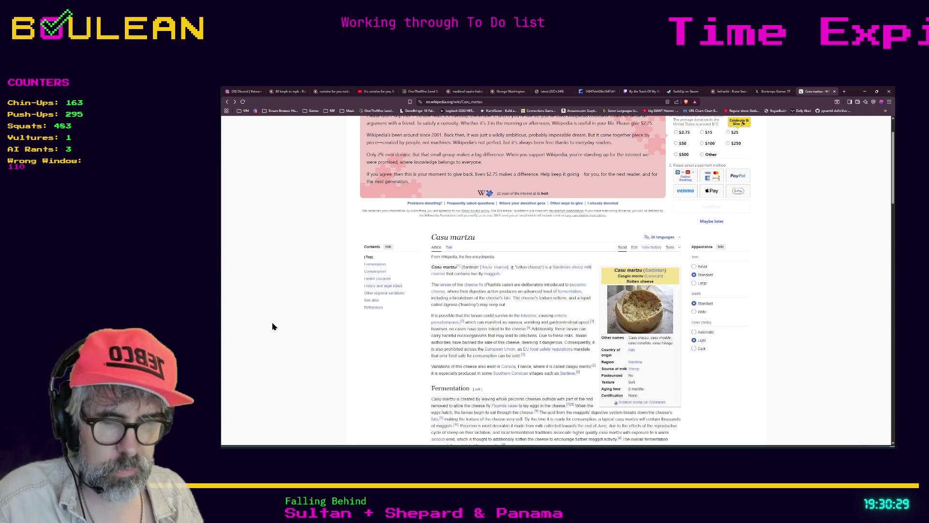
pyautogui.hotkey('ctrl', 't')
# Search the web for 'aseprite hide all layers but one'.
pyautogui.write('aseprite hiu')
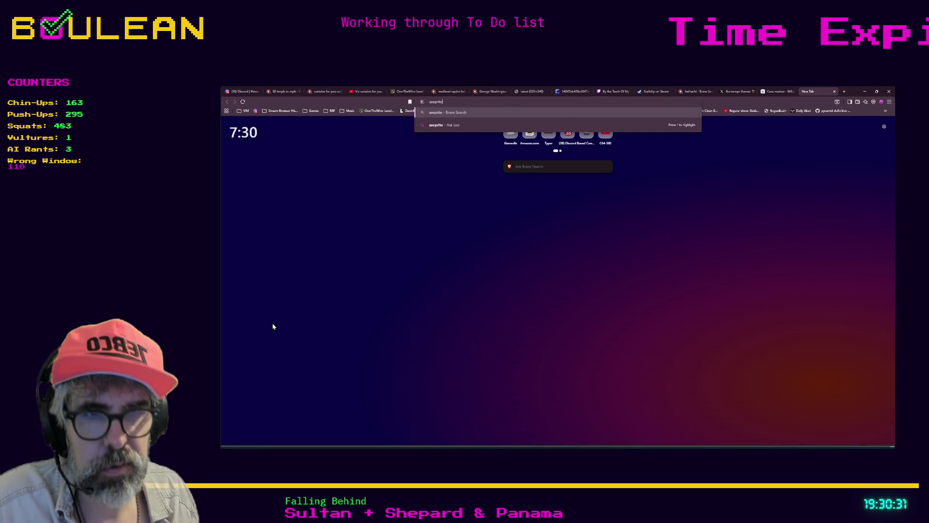
pyautogui.press('BackSpace')
pyautogui.write('de al')
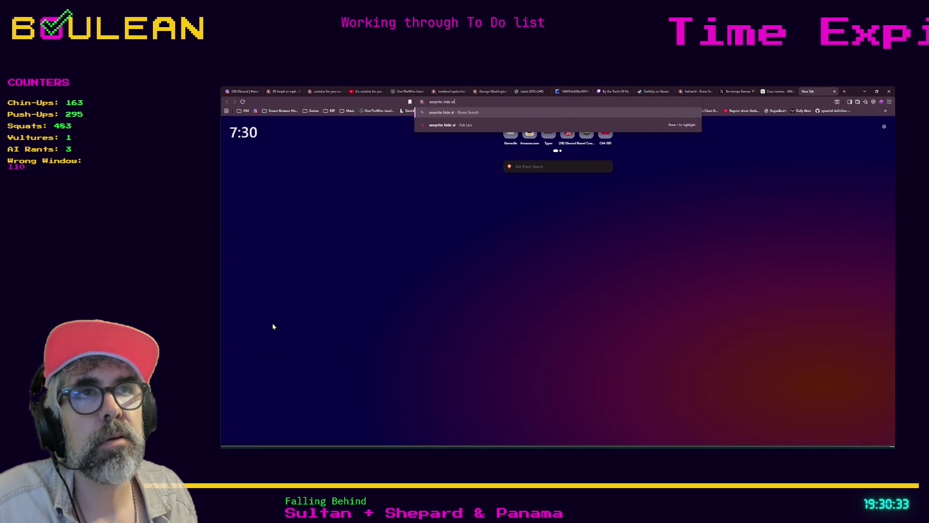
pyautogui.write('l layers butone')
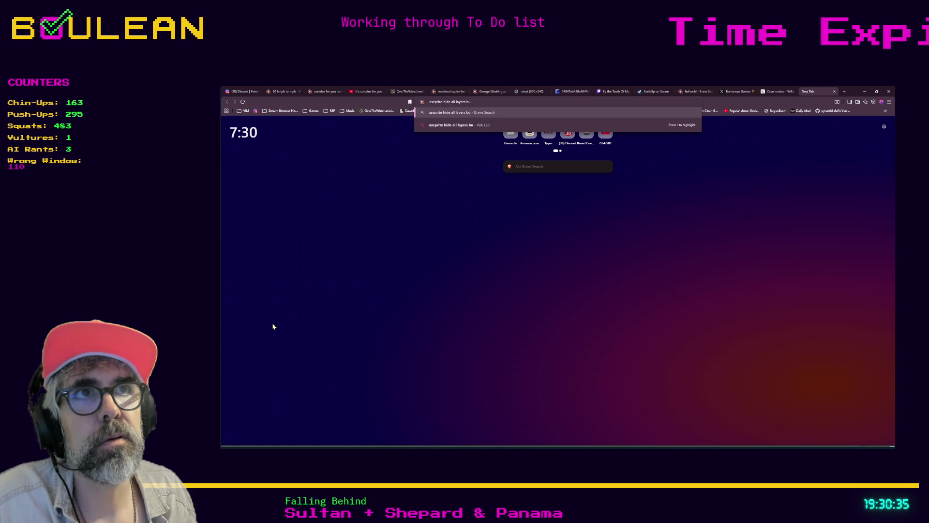
pyautogui.press('Return')
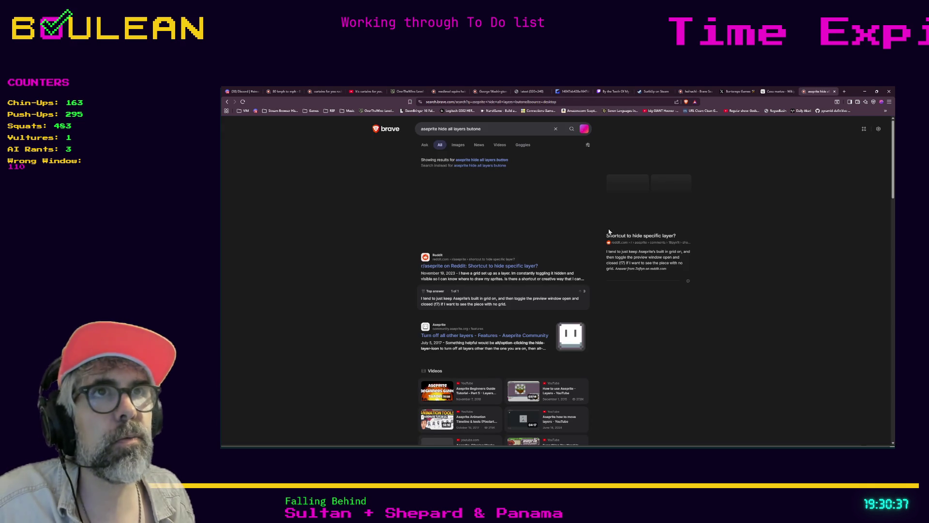
pyautogui.click(481, 136)
pyautogui.press('Left')
pyautogui.press('Left')
pyautogui.press('Left')
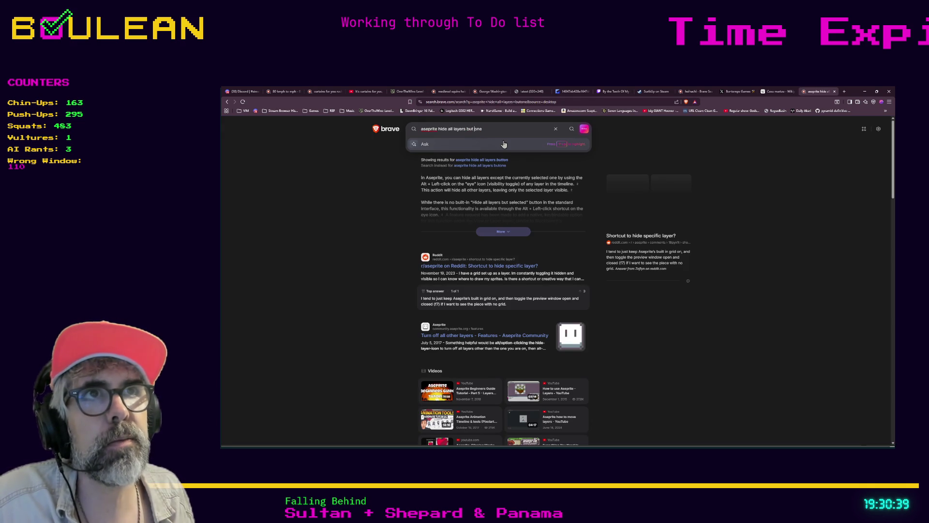
pyautogui.press('Return')
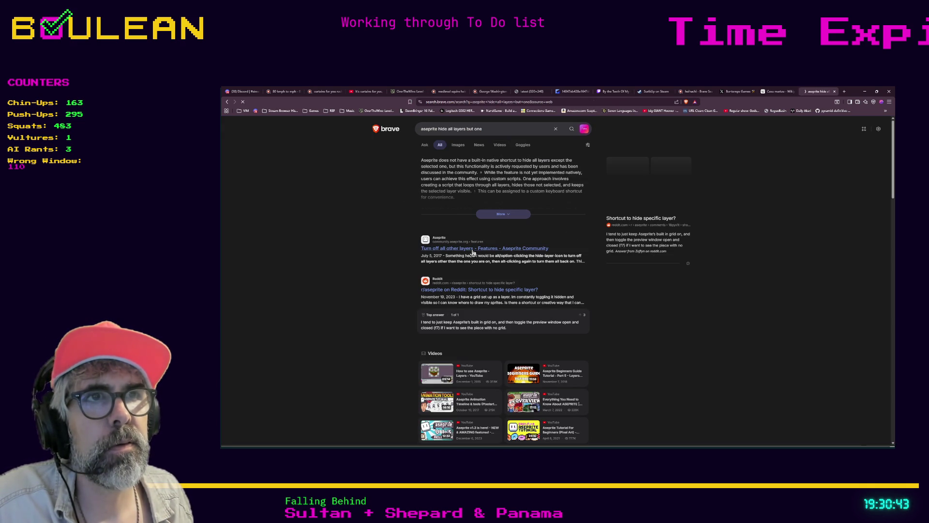
# Read the 'Turn off all other layers' Aseprite Community thread, then minimize the browser.
pyautogui.click(472, 249)
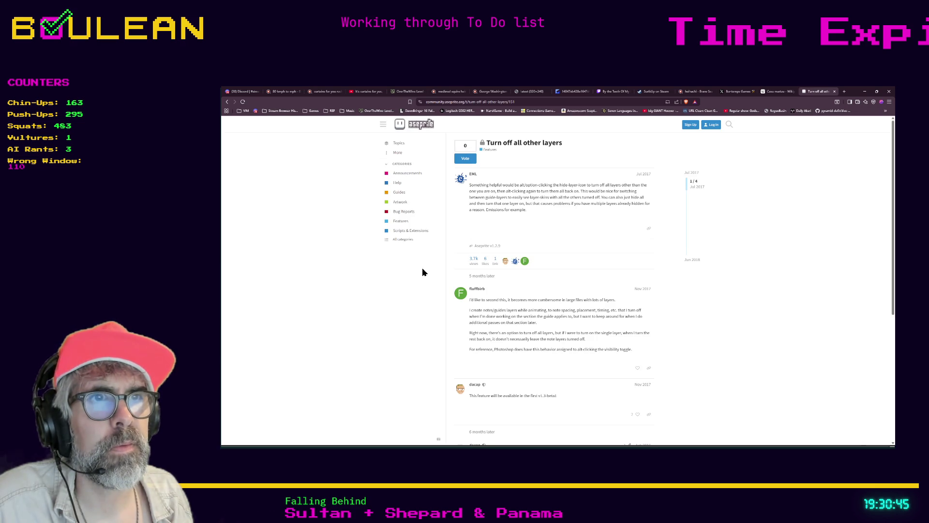
pyautogui.scroll(-2, 432, 290)
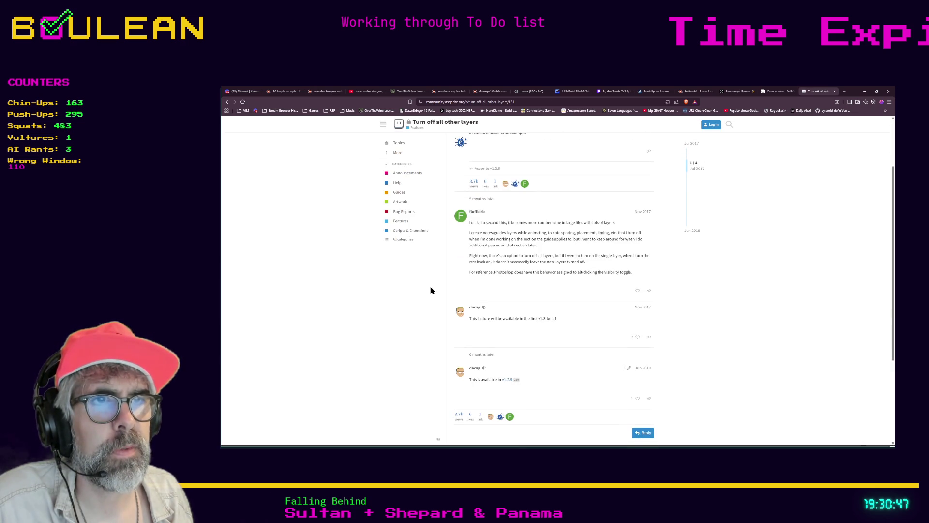
pyautogui.scroll(-1, 484, 333)
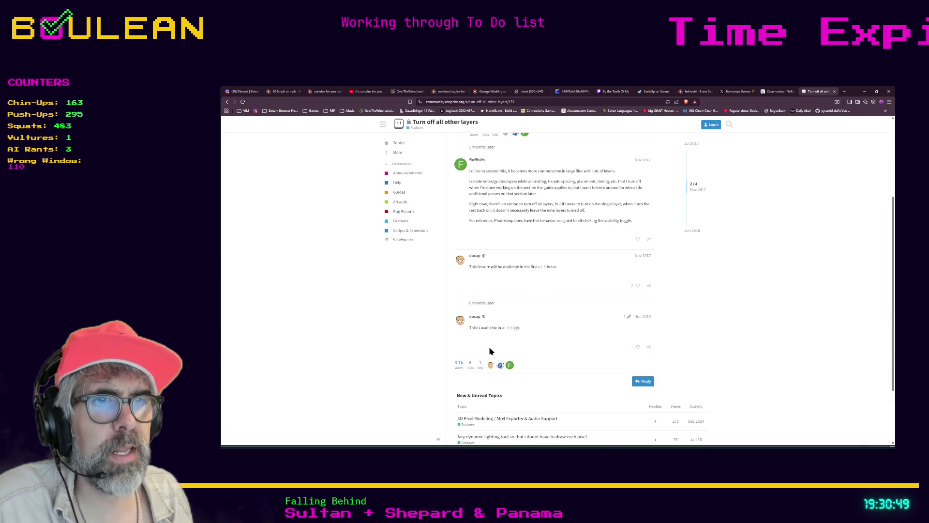
pyautogui.click(865, 91)
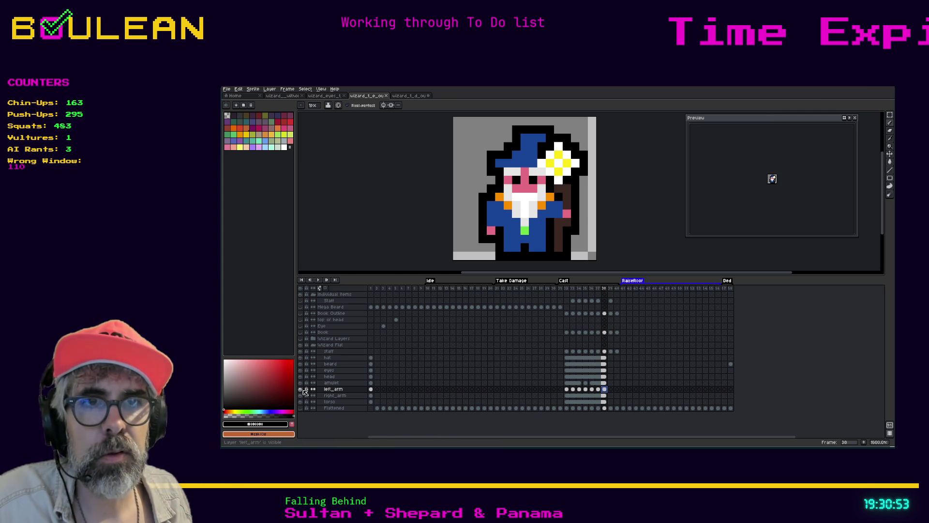
pyautogui.keyDown('alt'); pyautogui.click(302, 389); pyautogui.keyUp('alt')
pyautogui.keyDown('alt'); pyautogui.click(303, 389); pyautogui.keyUp('alt')
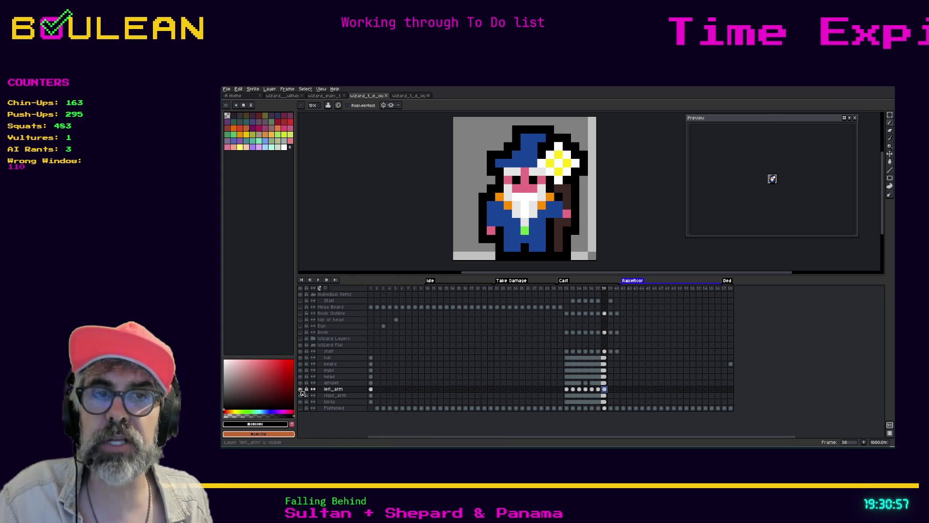
pyautogui.keyDown('alt'); pyautogui.click(302, 390); pyautogui.keyUp('alt')
pyautogui.keyDown('alt'); pyautogui.click(301, 390); pyautogui.keyUp('alt')
pyautogui.keyDown('alt'); pyautogui.click(302, 389); pyautogui.keyUp('alt')
pyautogui.keyDown('alt'); pyautogui.click(301, 390); pyautogui.keyUp('alt')
pyautogui.keyDown('alt'); pyautogui.click(302, 390); pyautogui.keyUp('alt')
pyautogui.keyDown('alt'); pyautogui.click(301, 389); pyautogui.keyUp('alt')
pyautogui.keyDown('alt'); pyautogui.click(302, 382); pyautogui.keyUp('alt')
pyautogui.keyDown('alt'); pyautogui.click(302, 383); pyautogui.keyUp('alt')
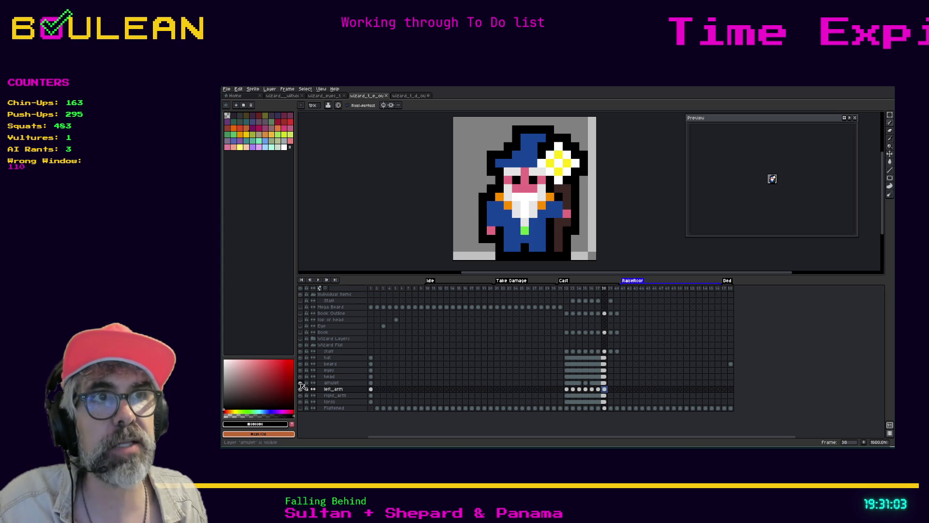
pyautogui.keyDown('alt'); pyautogui.click(302, 383); pyautogui.keyUp('alt')
pyautogui.keyDown('alt'); pyautogui.click(302, 383); pyautogui.keyUp('alt')
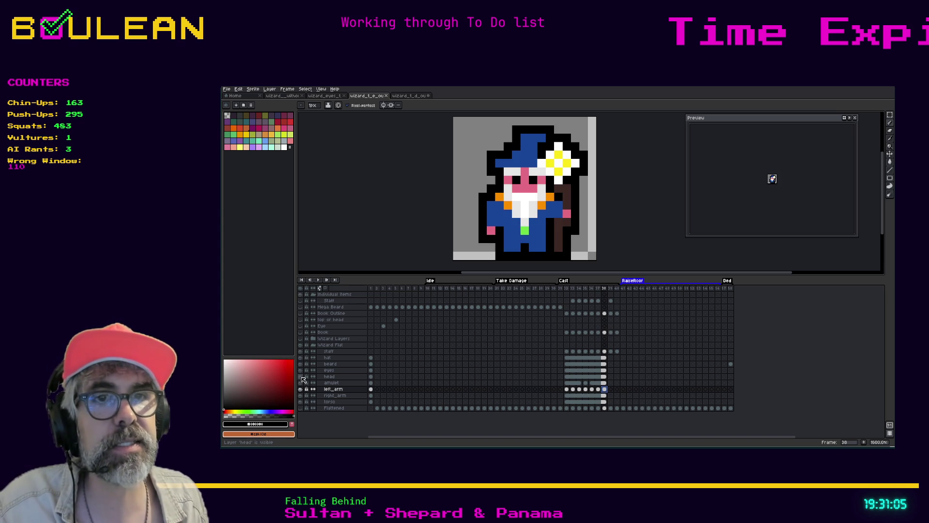
pyautogui.keyDown('alt'); pyautogui.click(302, 364); pyautogui.keyUp('alt')
pyautogui.keyDown('alt'); pyautogui.click(302, 364); pyautogui.keyUp('alt')
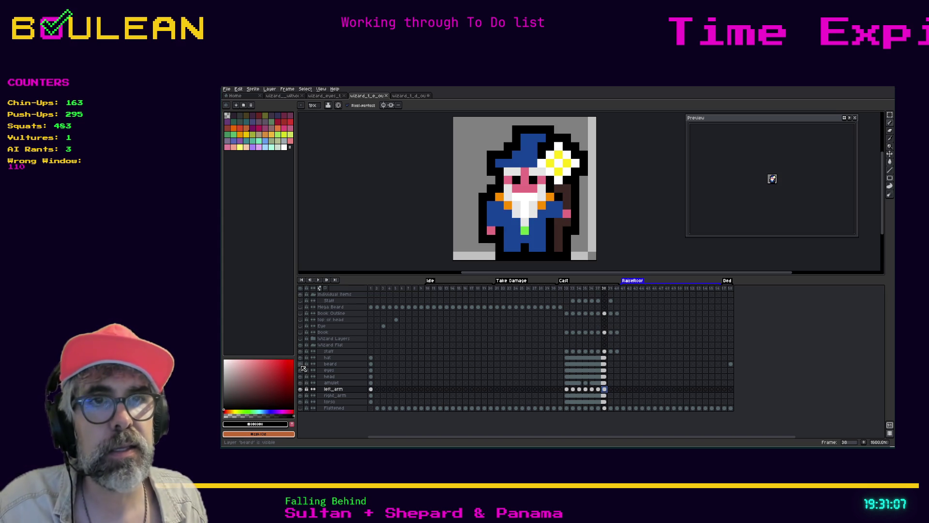
pyautogui.keyDown('alt'); pyautogui.click(301, 360); pyautogui.keyUp('alt')
pyautogui.keyDown('alt'); pyautogui.click(300, 360); pyautogui.keyUp('alt')
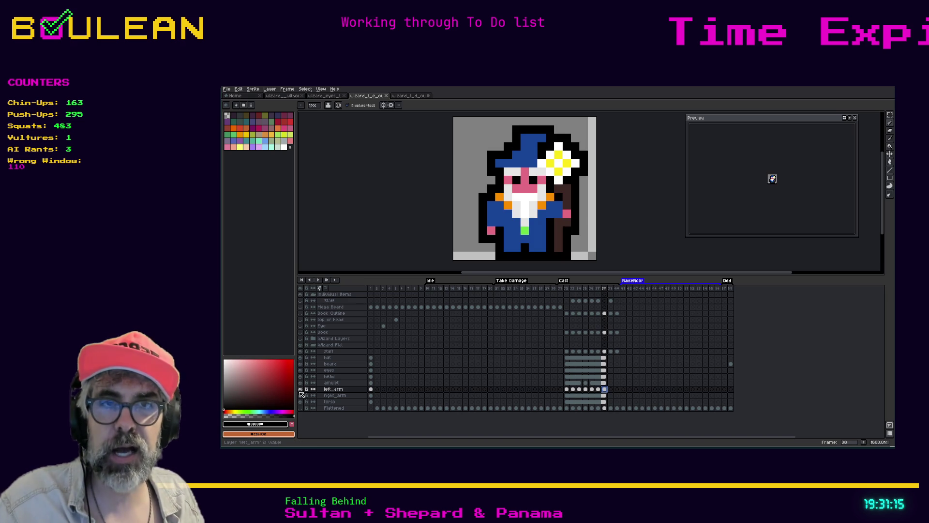
pyautogui.keyDown('alt'); pyautogui.click(299, 390); pyautogui.keyUp('alt')
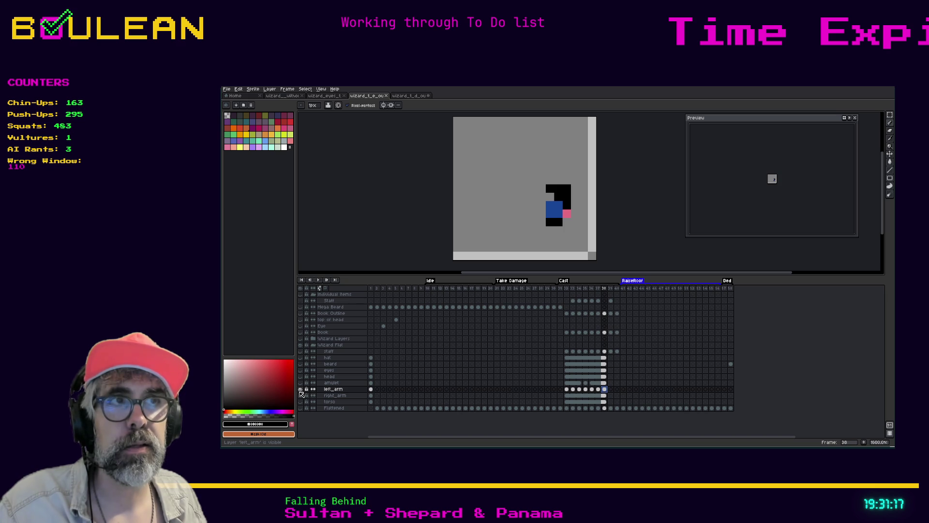
pyautogui.keyDown('alt'); pyautogui.click(300, 390); pyautogui.keyUp('alt')
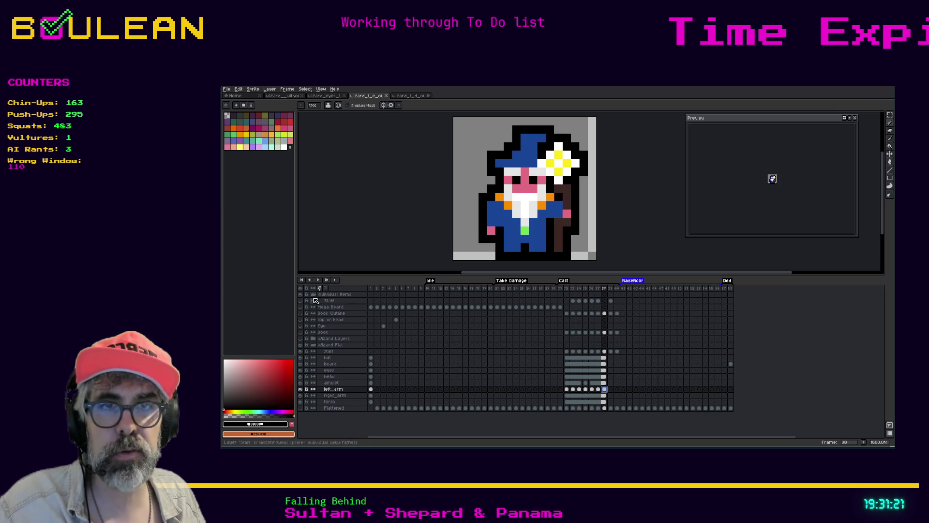
pyautogui.keyDown('alt'); pyautogui.click(300, 390); pyautogui.keyUp('alt')
pyautogui.keyDown('alt'); pyautogui.click(300, 390); pyautogui.keyUp('alt')
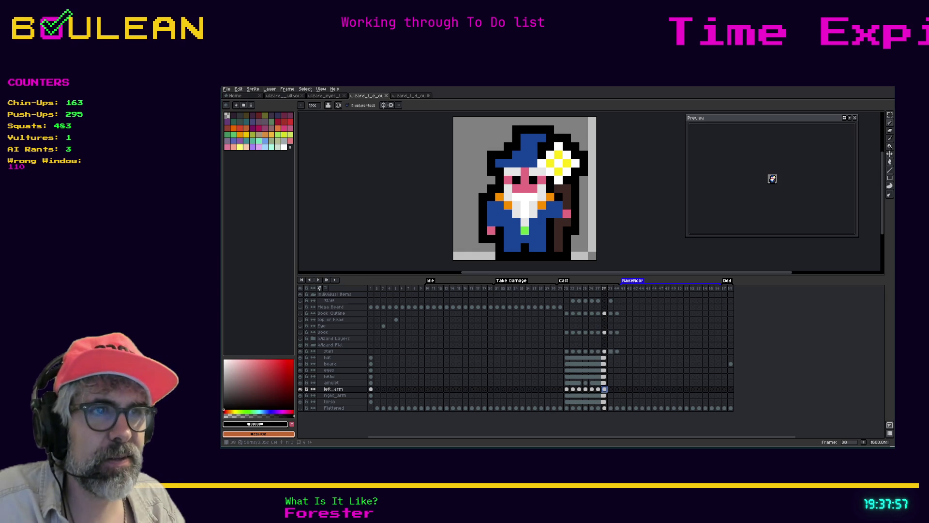
pyautogui.click(604, 351)
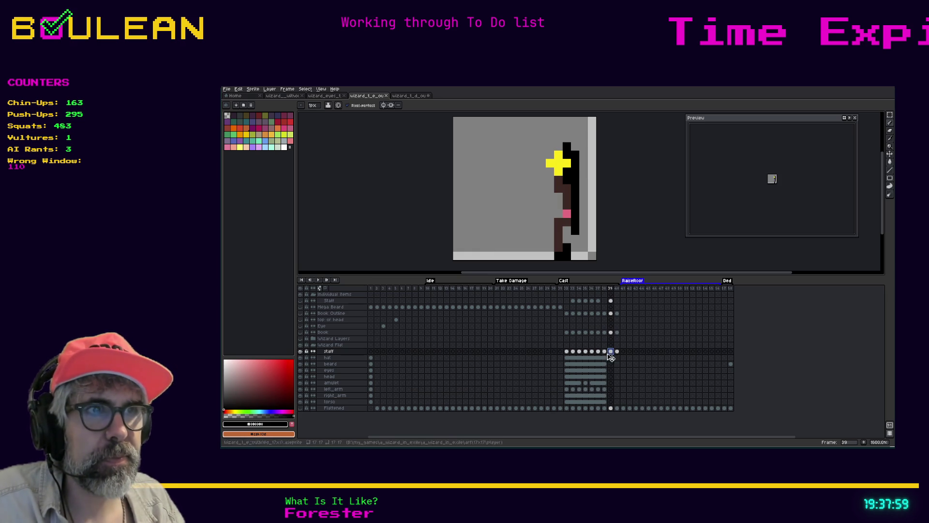
pyautogui.click(611, 351)
pyautogui.click(616, 351)
pyautogui.click(604, 352)
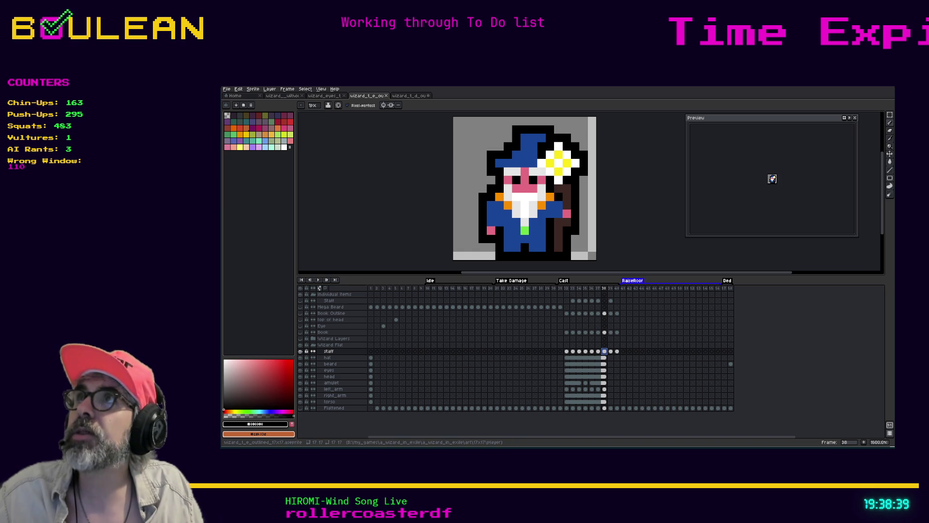
pyautogui.hotkey('alt', 'Tab')
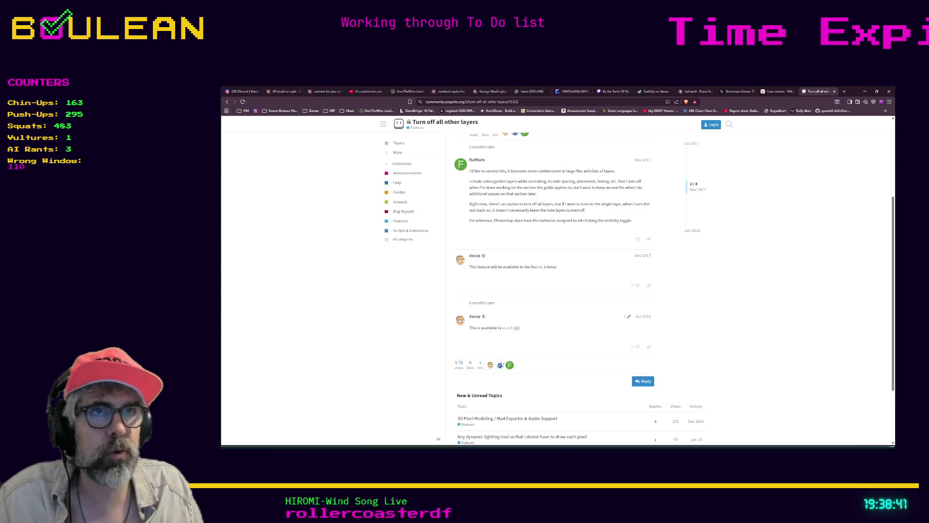
# Open the #shameless-self-promotion-general channel on the Discord server.
pyautogui.click(242, 91)
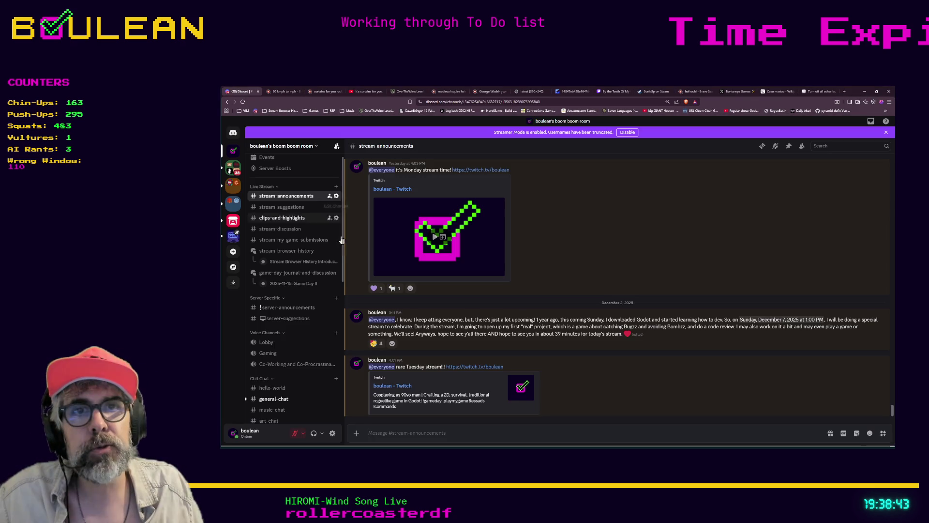
pyautogui.scroll(-5, 292, 382)
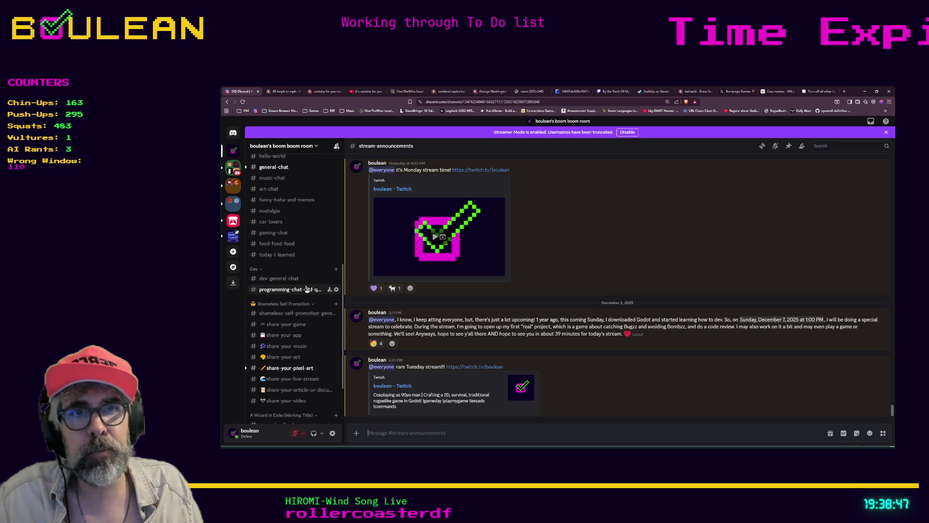
pyautogui.click(304, 313)
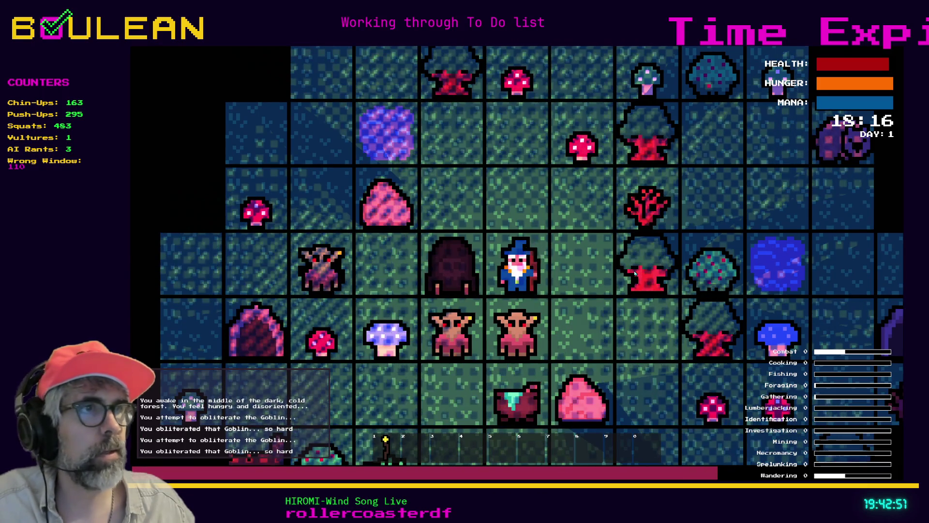
# Attack the goblin beside the wizard until it dies, then interact with its Gravestone.
pyautogui.press('Down')
pyautogui.press('Down')
pyautogui.press('Down')
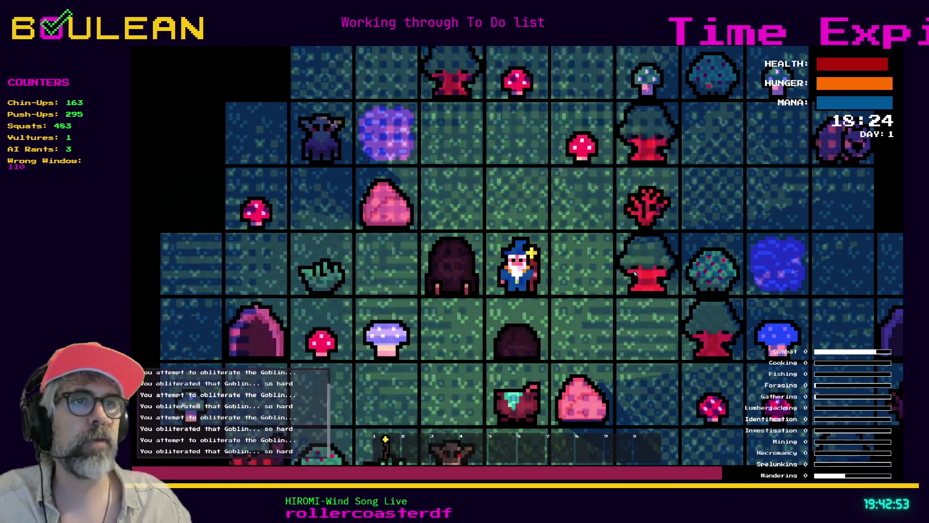
pyautogui.press('Down')
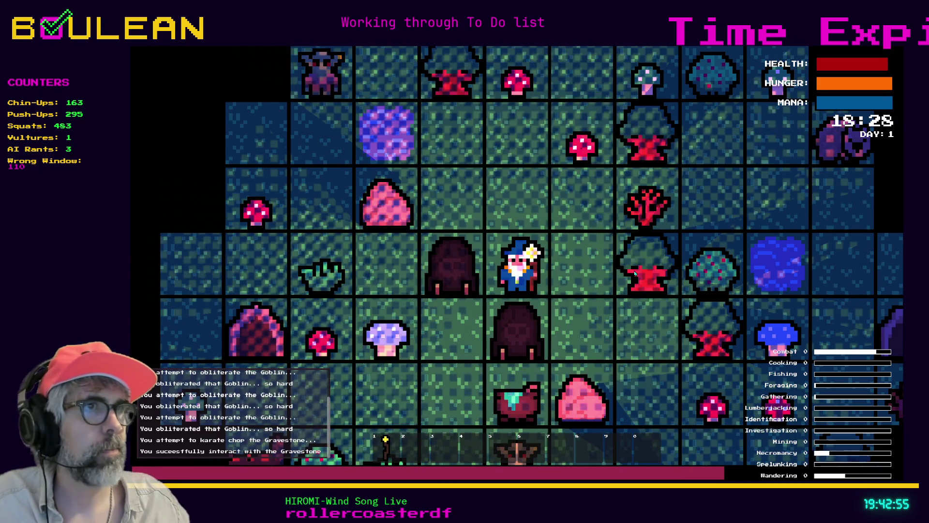
pyautogui.press('Right')
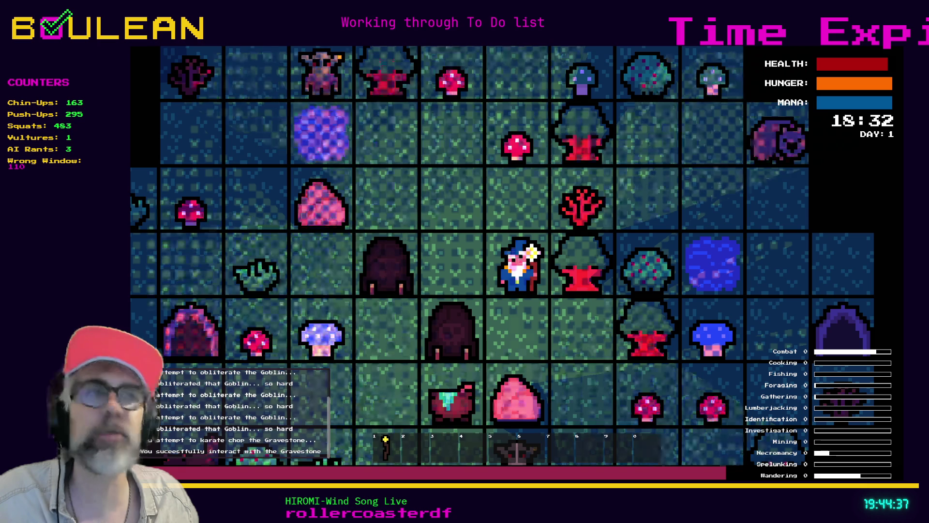
# Switch through Aseprite to the Discord browser window and open a new Brave tab.
pyautogui.hotkey('alt', 'Tab')
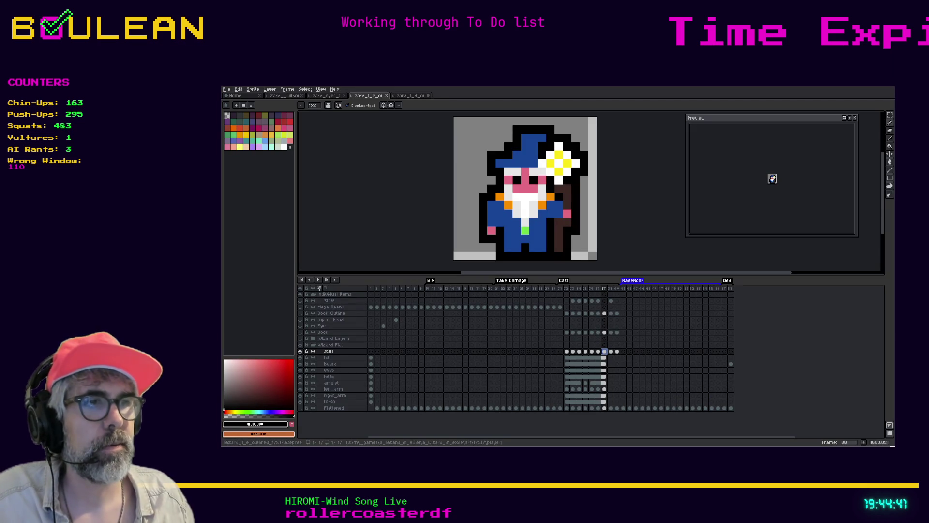
pyautogui.hotkey('alt', 'Tab')
pyautogui.hotkey('ctrl', 't')
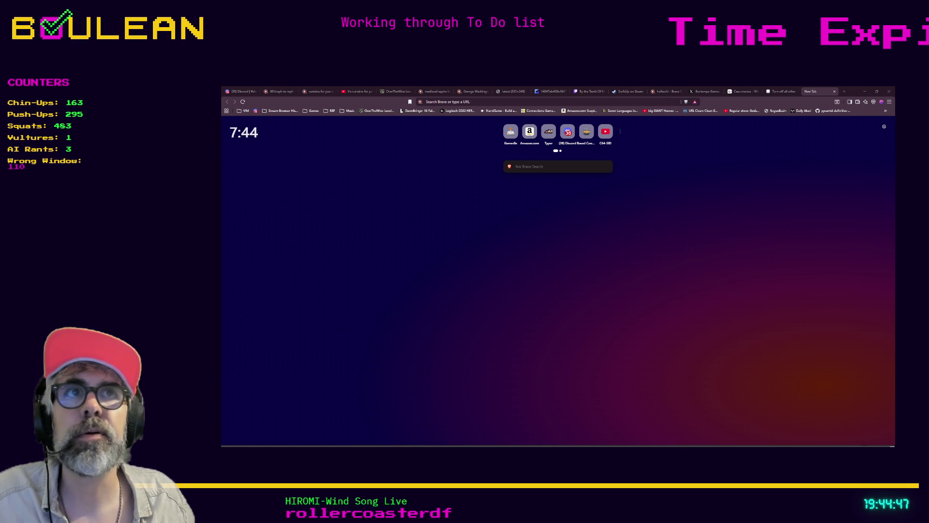
# Paste the artist's supporters portfolio post URL into the new tab and load it.
pyautogui.click(323, 168)
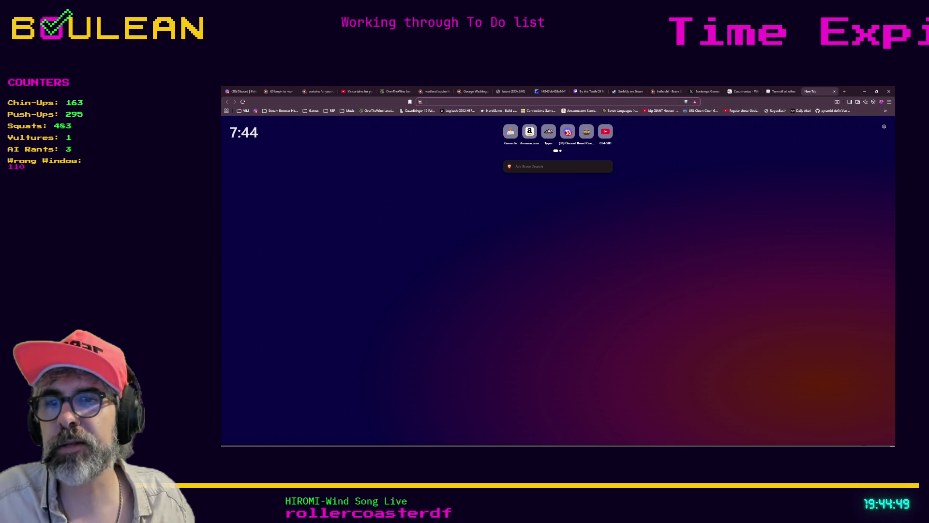
pyautogui.hotkey('alt', 'Tab')
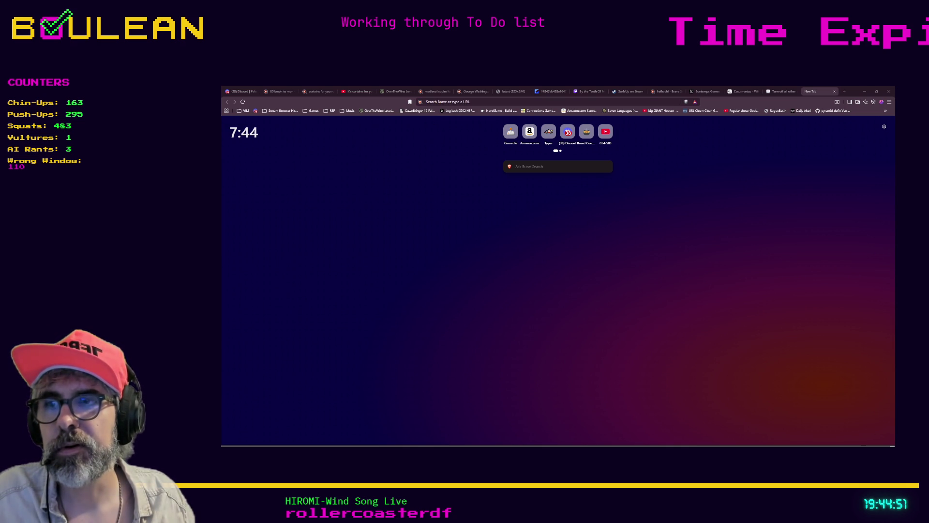
pyautogui.click(457, 101)
pyautogui.hotkey('ctrl', 'v')
pyautogui.press('Return')
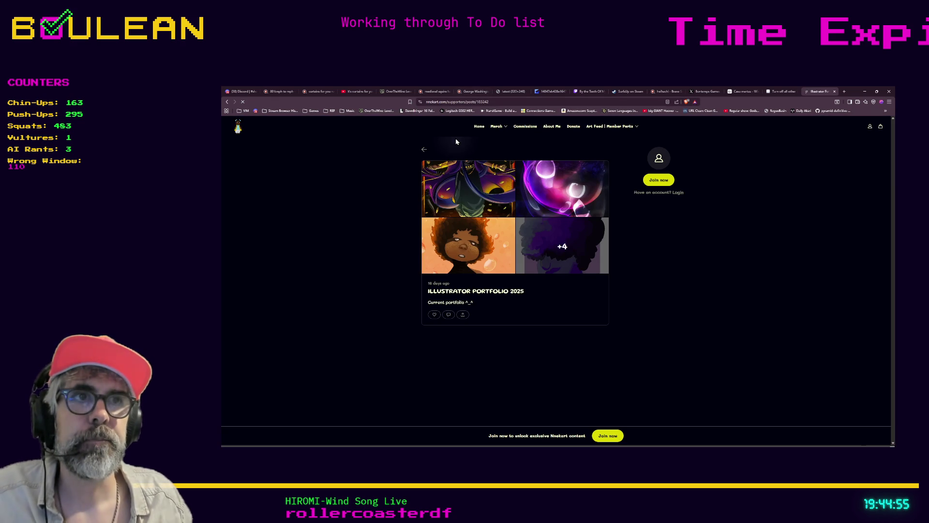
# Enlarge the first portfolio image and page forward through the illustrations to the hot-air-balloon artwork.
pyautogui.click(450, 182)
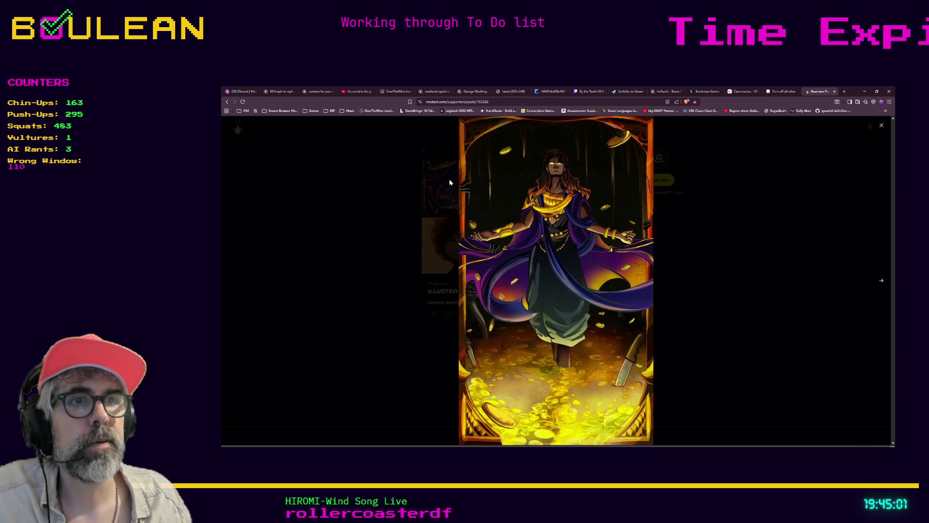
pyautogui.click(881, 282)
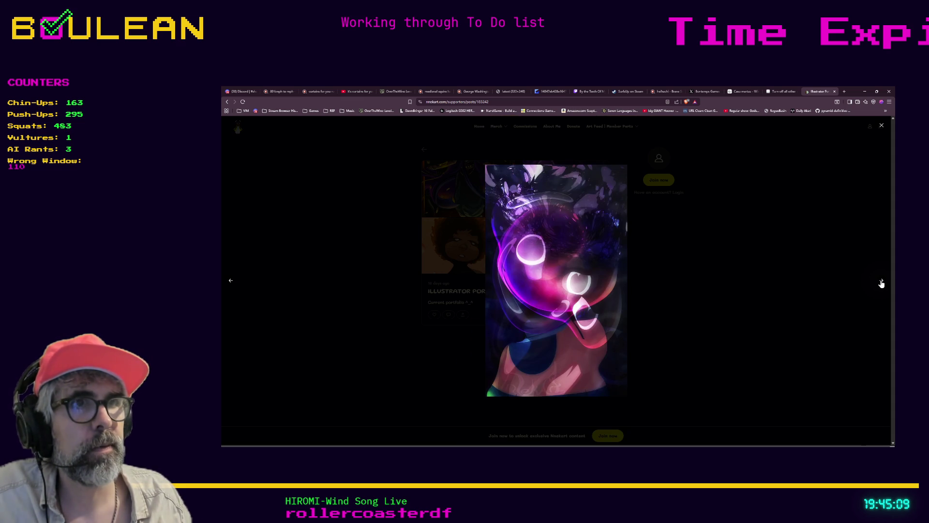
pyautogui.click(881, 282)
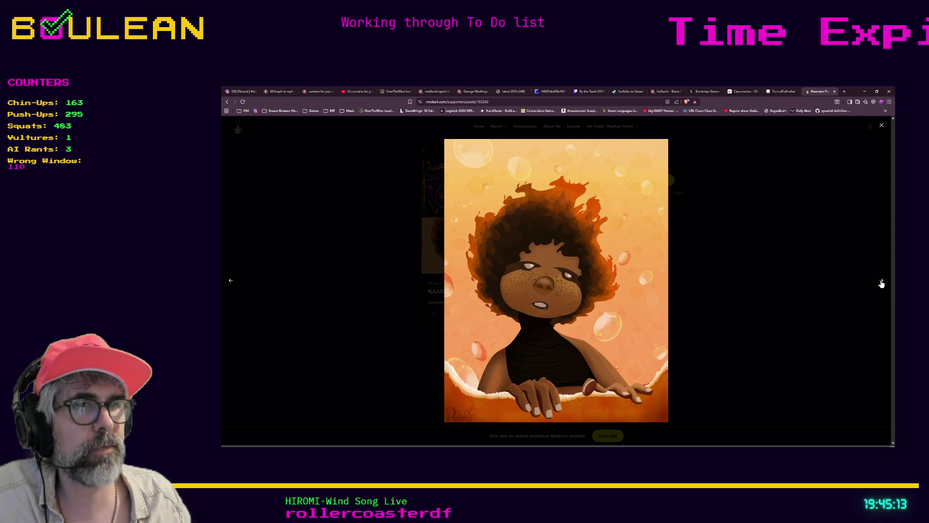
pyautogui.click(881, 282)
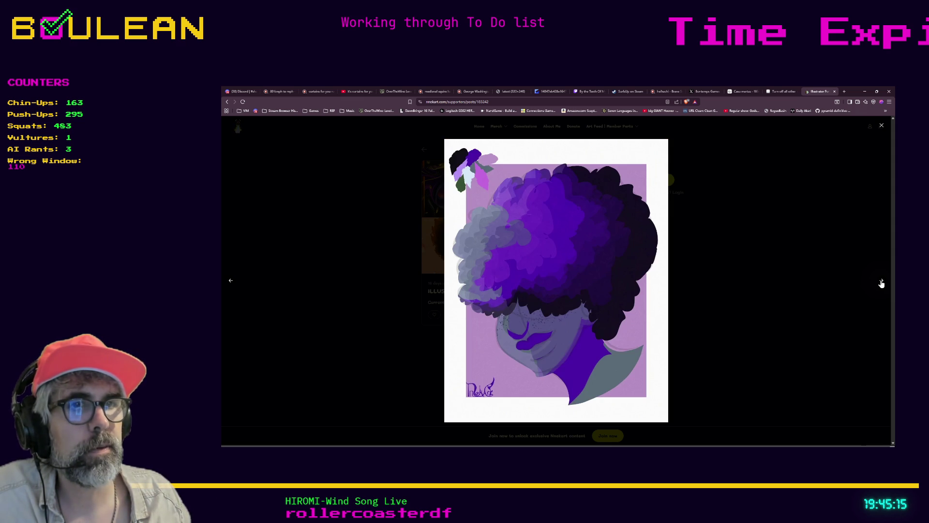
pyautogui.click(881, 283)
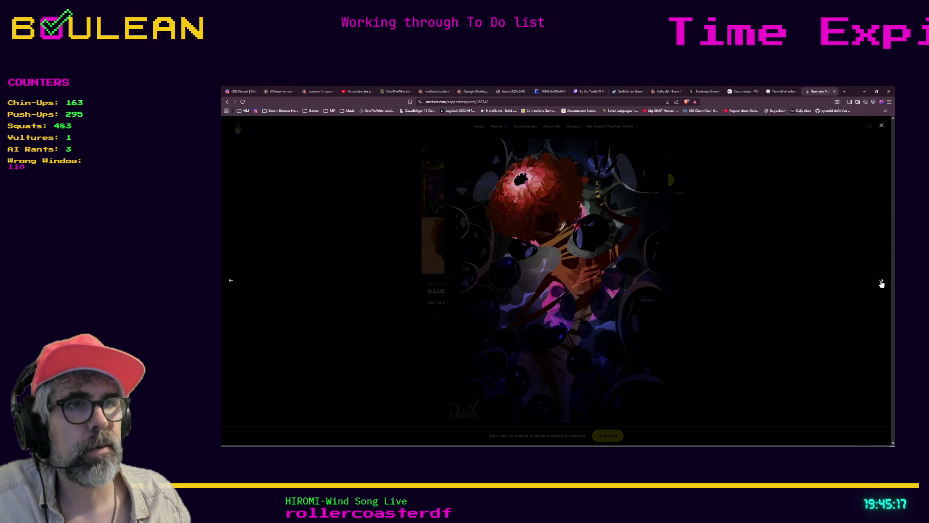
pyautogui.click(881, 282)
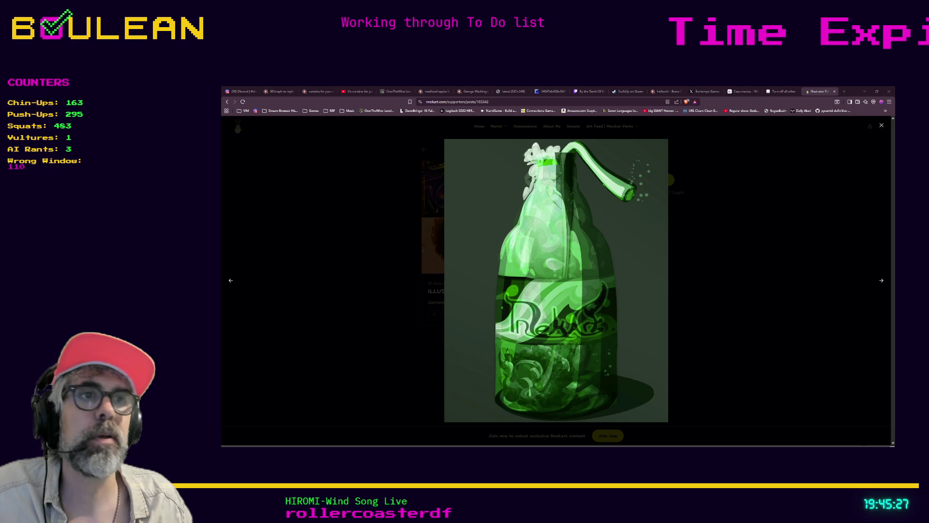
pyautogui.click(881, 280)
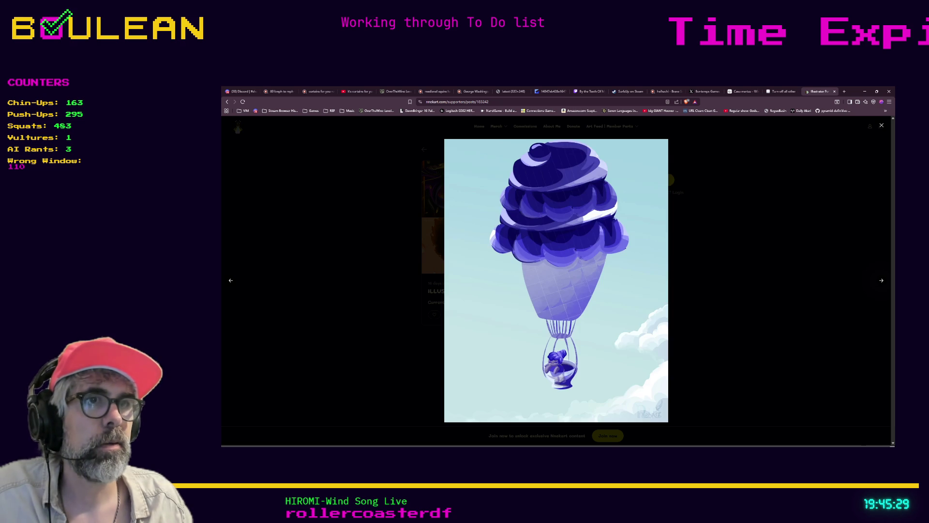
# Flip between the green bottle, purple balloon and moon fishing artworks in the viewer.
pyautogui.click(229, 281)
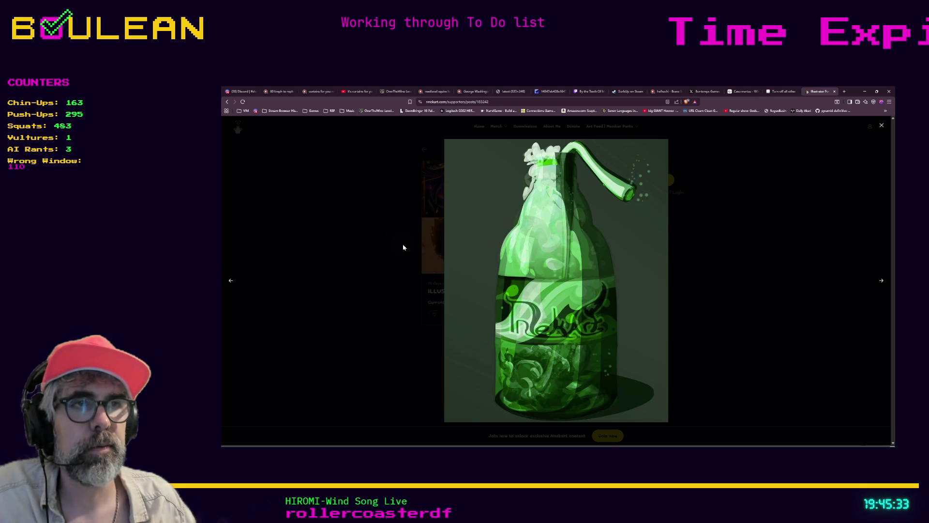
pyautogui.press('Right')
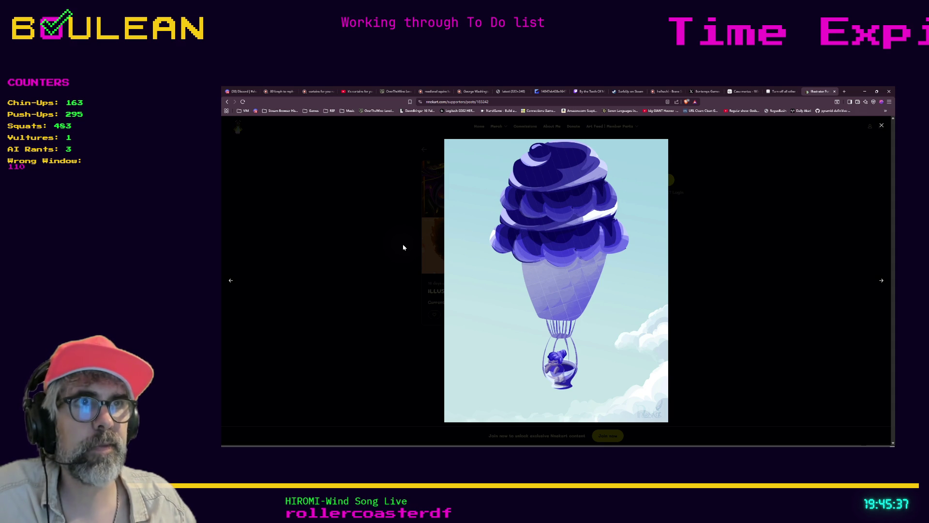
pyautogui.press('Right')
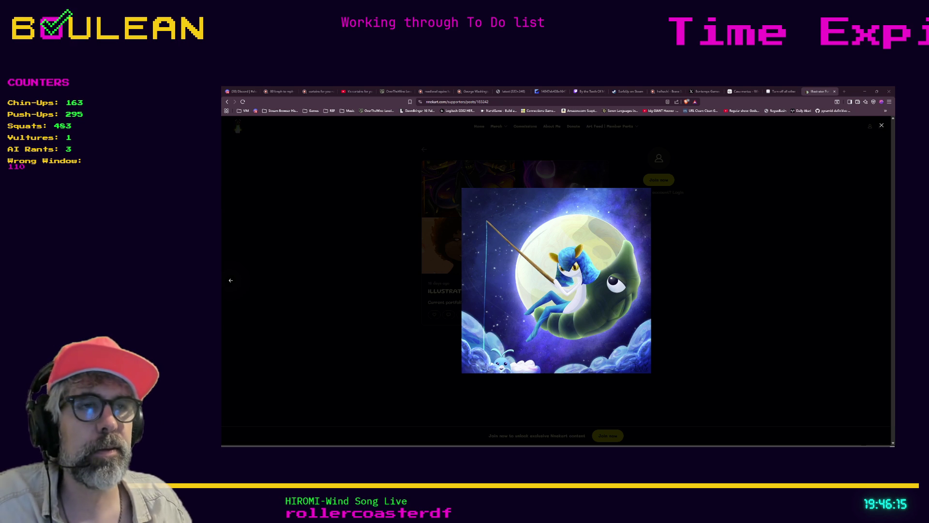
pyautogui.click(230, 282)
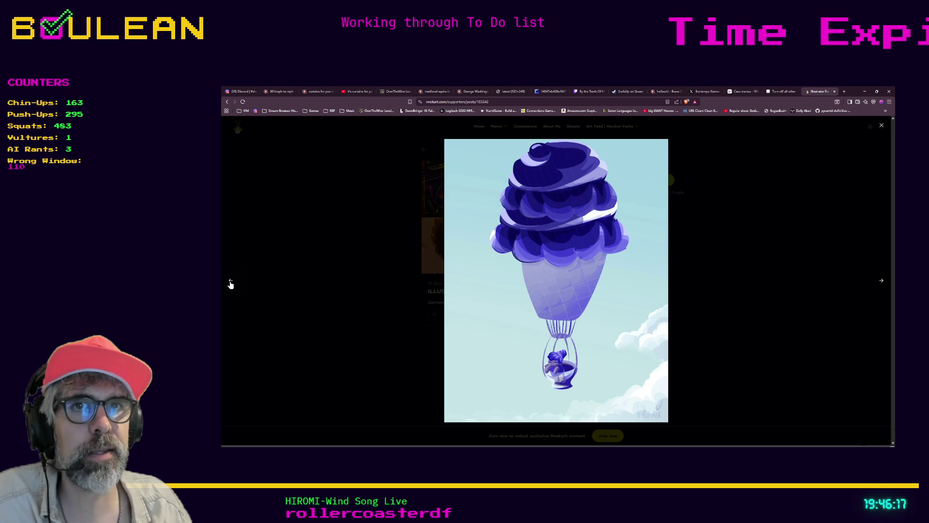
# Return to the green bottle artwork, close the image viewer and minimize the browser.
pyautogui.click(231, 281)
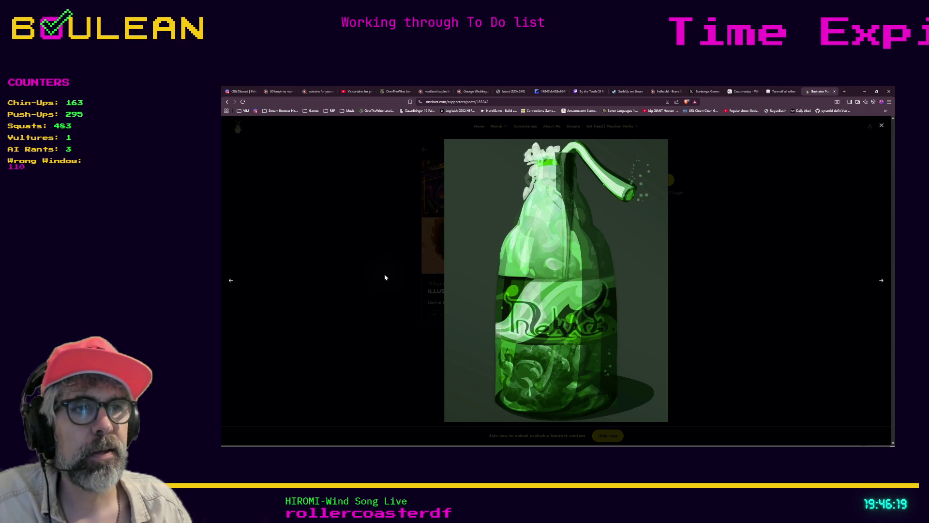
pyautogui.press('Right')
pyautogui.press('Left')
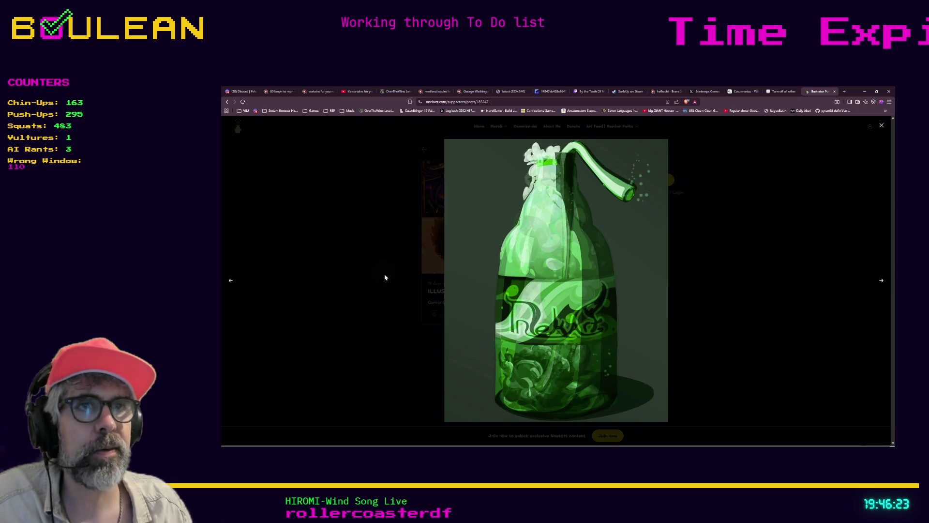
pyautogui.press('Escape')
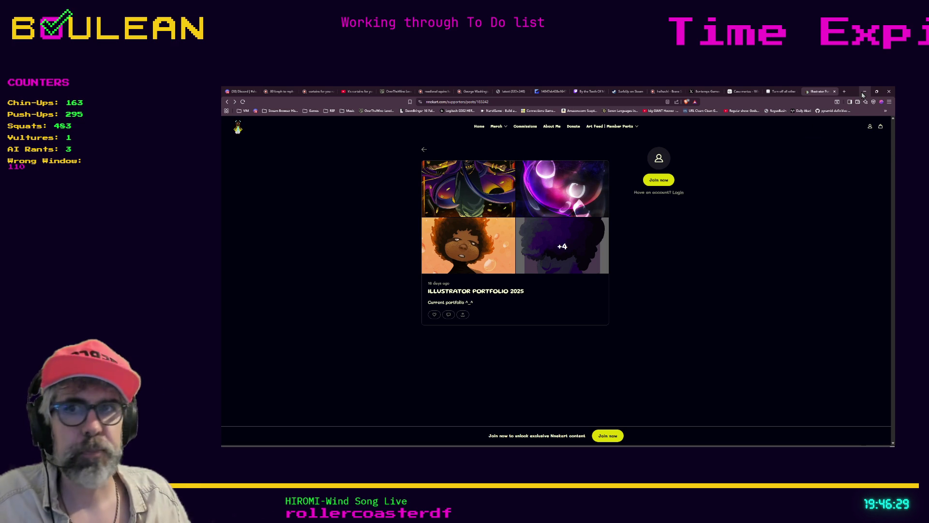
pyautogui.click(863, 92)
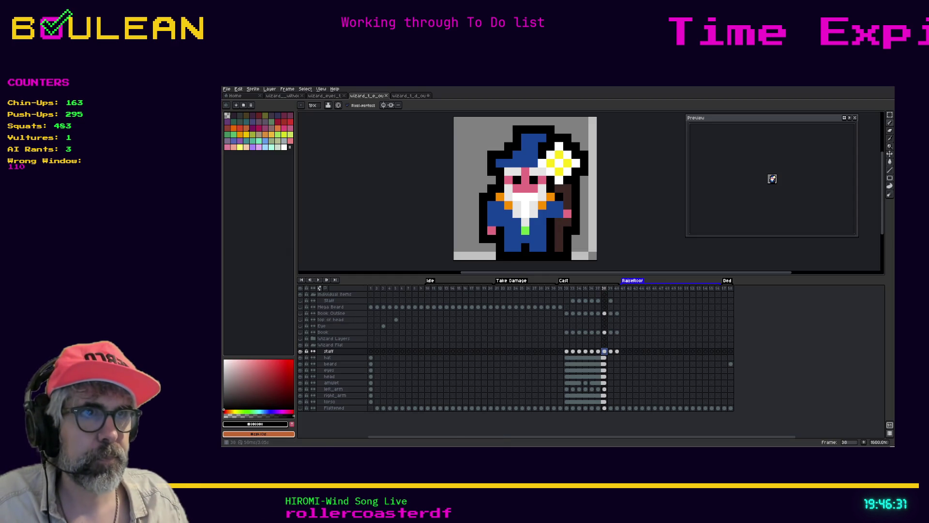
# Compare RaiseRoof frames 37–39 and select the hat cels from frame 37 to 39.
pyautogui.click(606, 290)
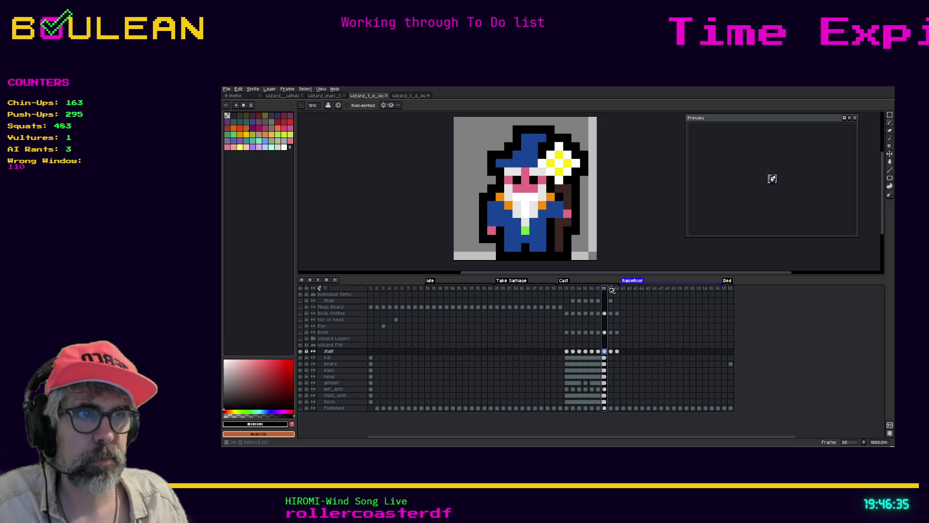
pyautogui.click(613, 290)
pyautogui.click(605, 290)
pyautogui.click(611, 289)
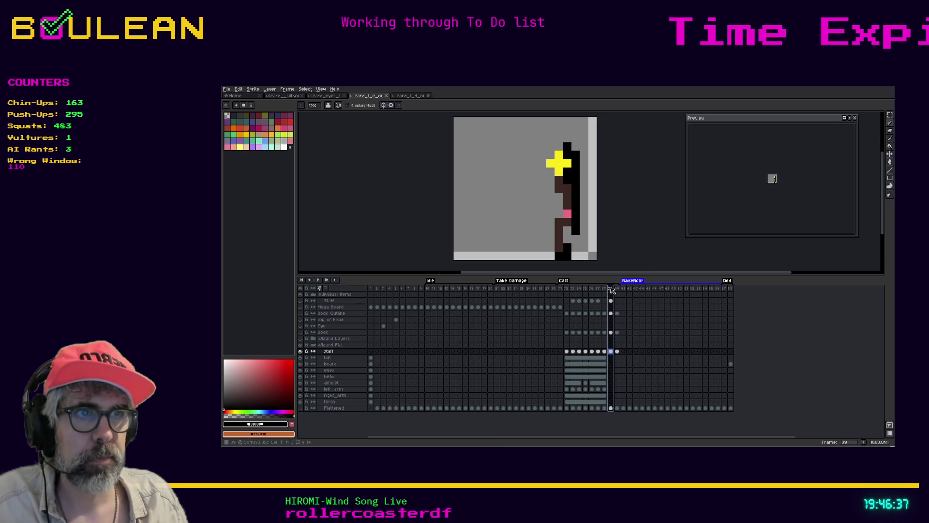
pyautogui.click(601, 358)
pyautogui.moveTo(602, 359); pyautogui.dragTo(613, 359)
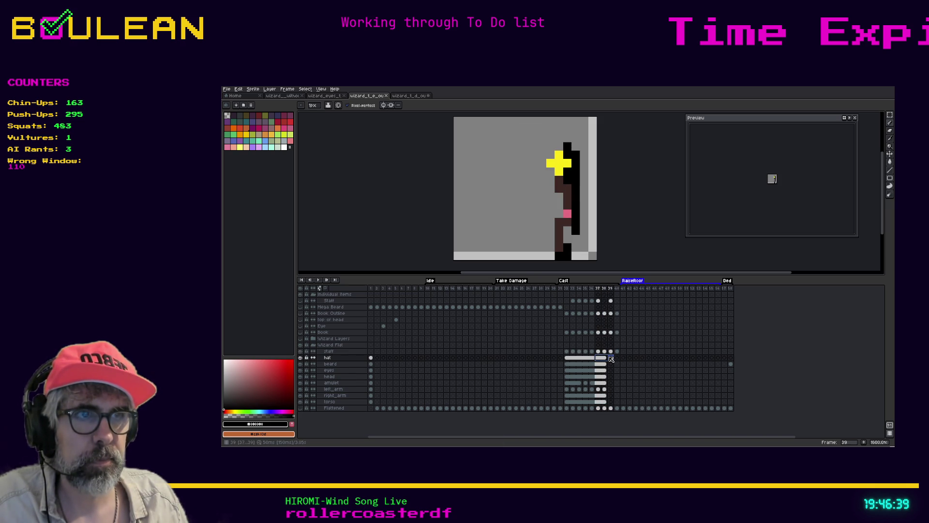
# Link the hat, beard, eyes and head cels across frames 38–39.
pyautogui.rightClick(613, 358)
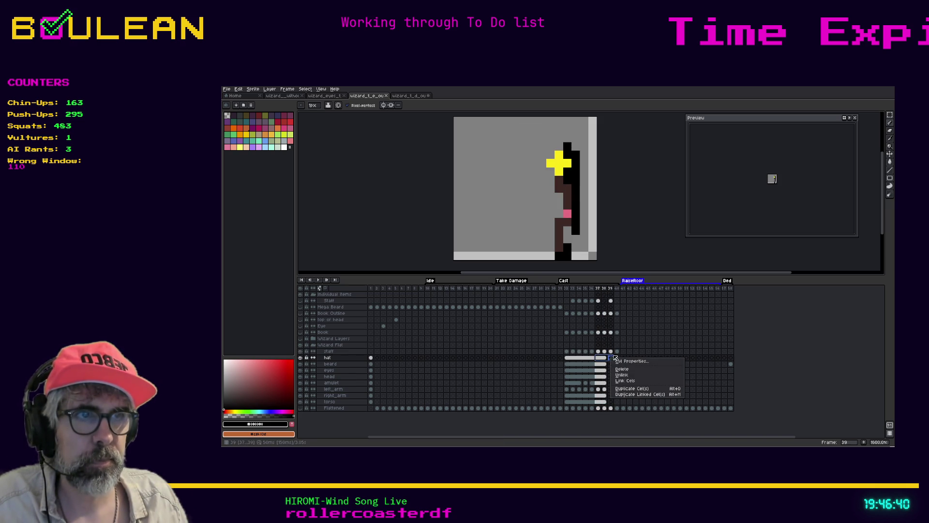
pyautogui.click(628, 381)
pyautogui.moveTo(603, 364); pyautogui.dragTo(612, 377)
pyautogui.rightClick(611, 364)
pyautogui.click(629, 388)
pyautogui.rightClick(612, 371)
pyautogui.click(627, 395)
pyautogui.rightClick(613, 380)
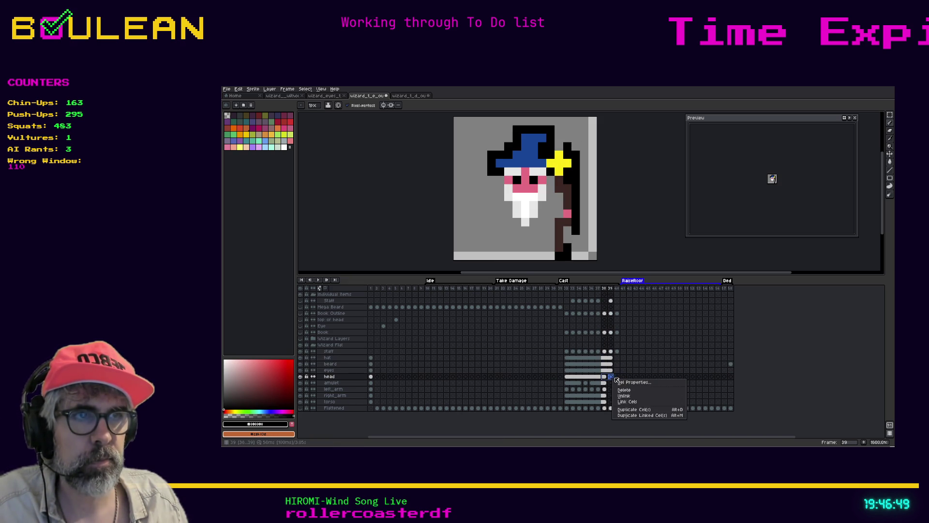
pyautogui.click(629, 401)
# Link the amulet, right_arm and torso cels across frames 38–39.
pyautogui.moveTo(604, 382); pyautogui.dragTo(610, 383)
pyautogui.rightClick(612, 384)
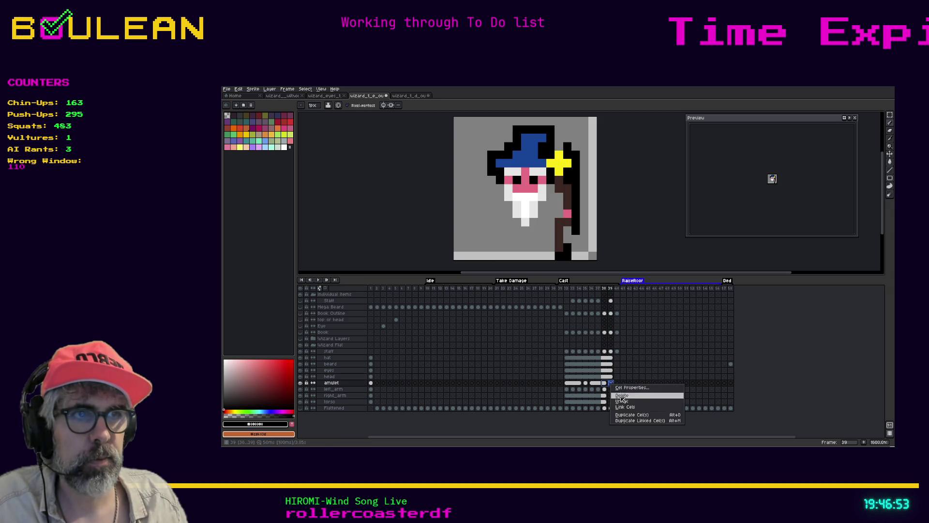
pyautogui.click(629, 408)
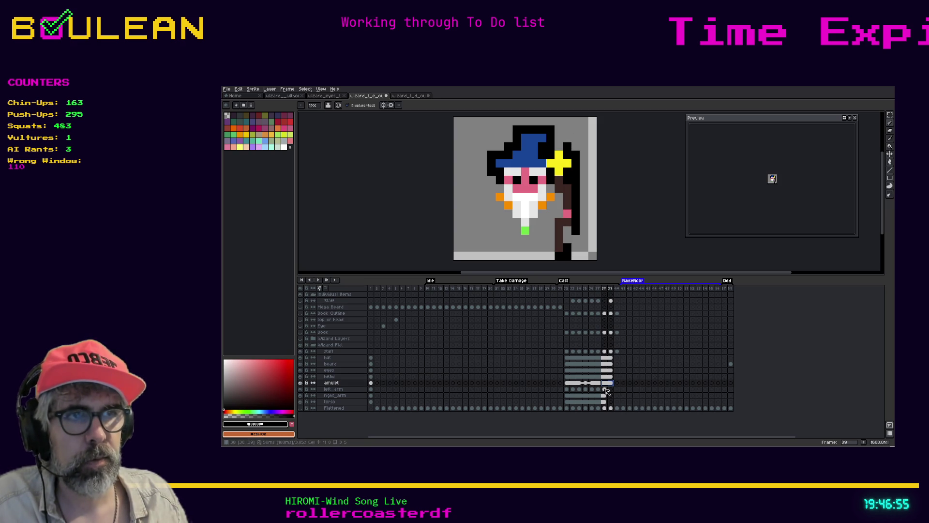
pyautogui.click(605, 395)
pyautogui.rightClick(611, 396)
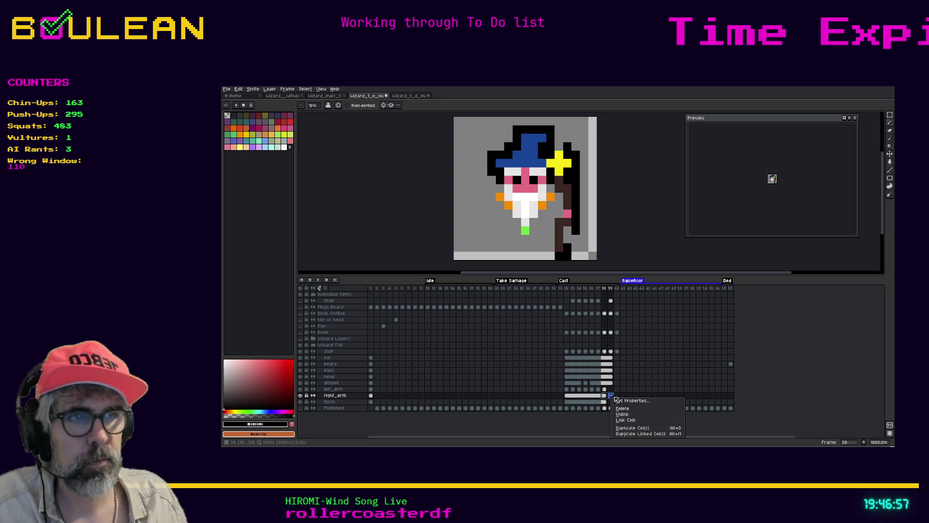
pyautogui.click(629, 416)
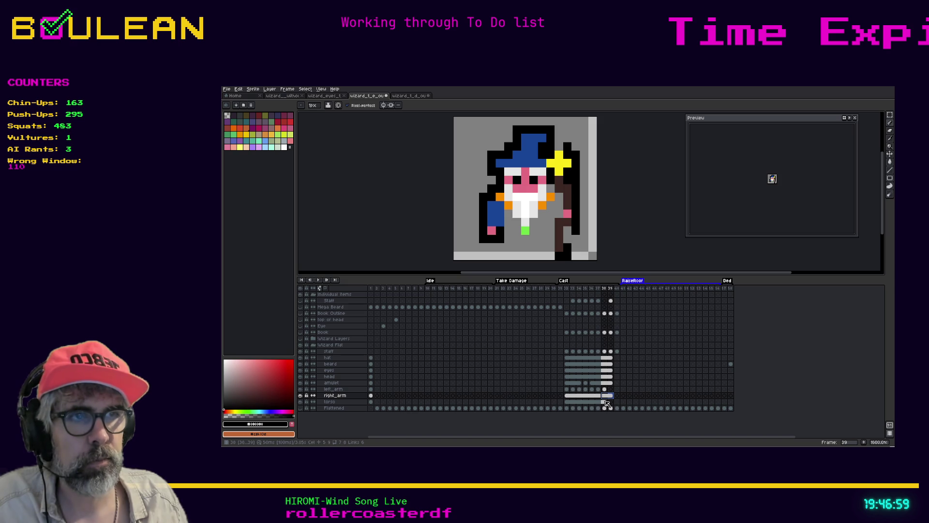
pyautogui.click(604, 402)
pyautogui.click(611, 401)
pyautogui.rightClick(610, 401)
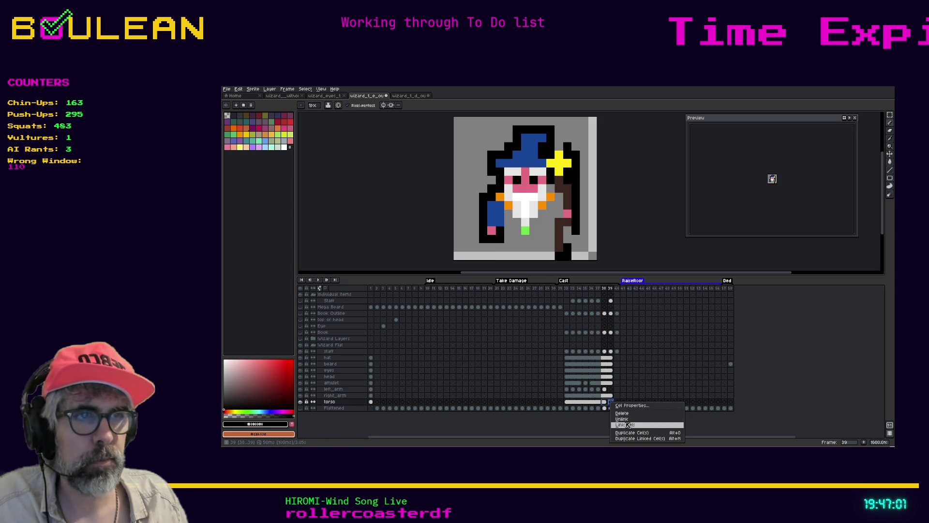
pyautogui.click(626, 424)
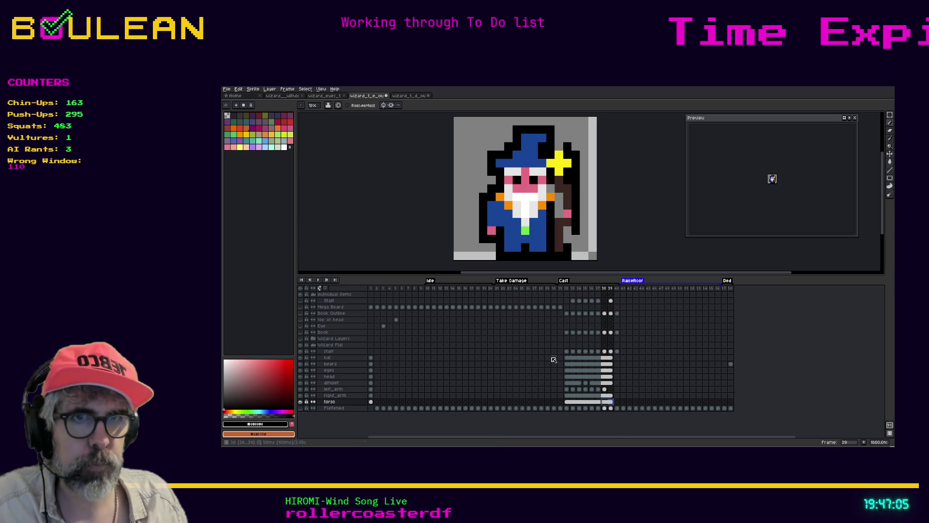
# Compare the left_arm pose across frames 37–39, then link its frame 38–39 cels.
pyautogui.click(605, 390)
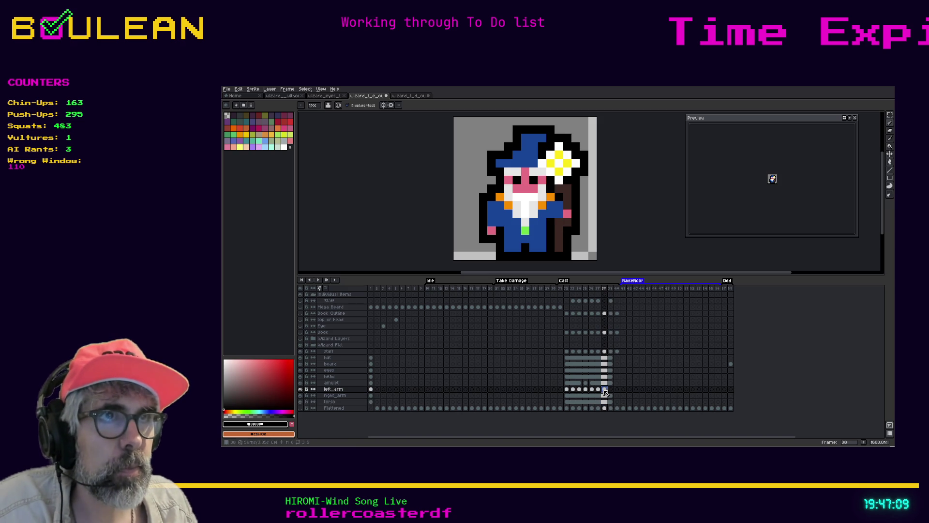
pyautogui.press('Left')
pyautogui.click(606, 391)
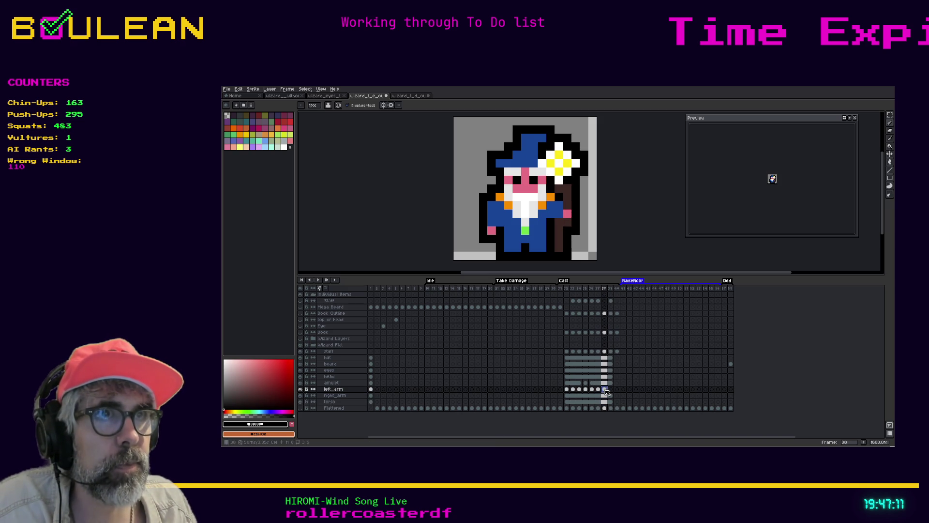
pyautogui.click(611, 391)
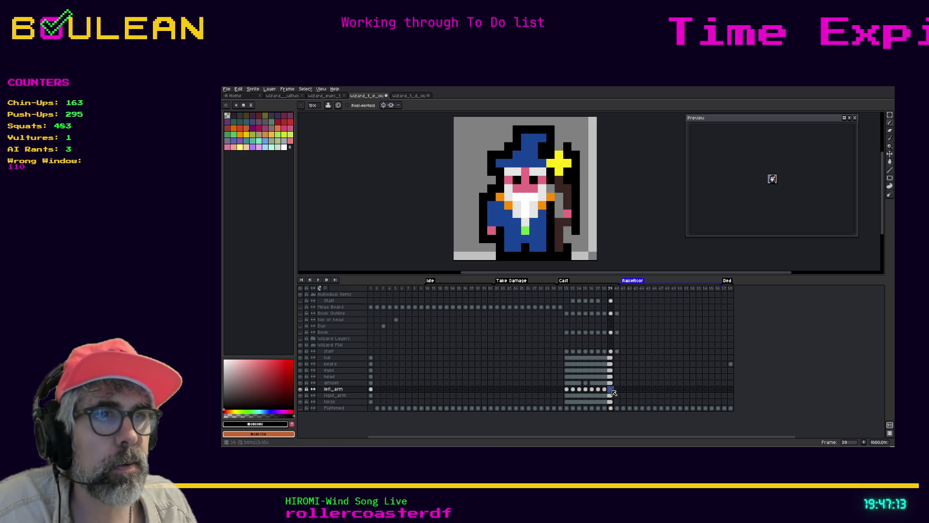
pyautogui.click(605, 390)
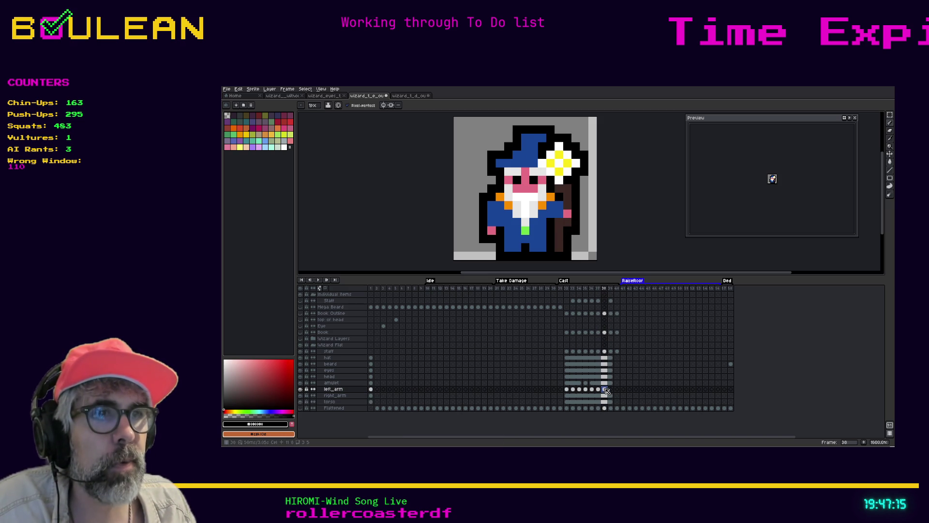
pyautogui.press('Right')
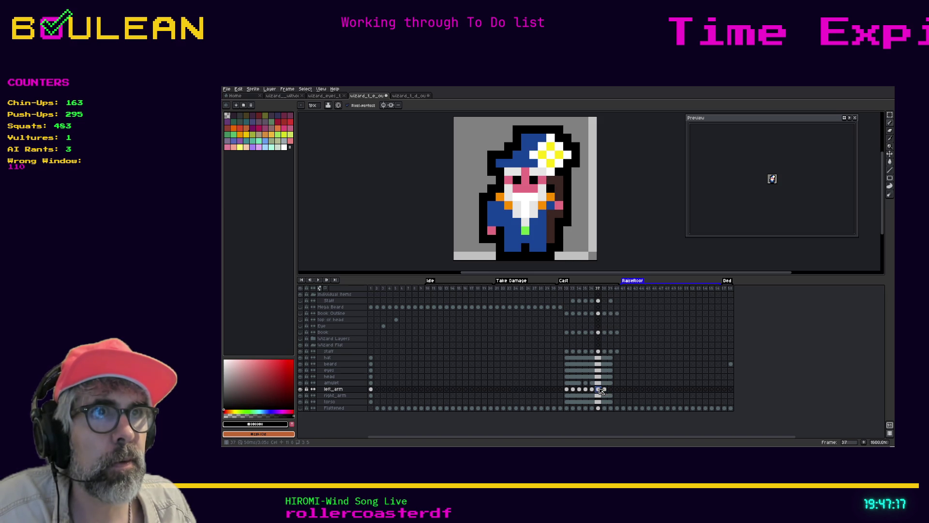
pyautogui.press('Left')
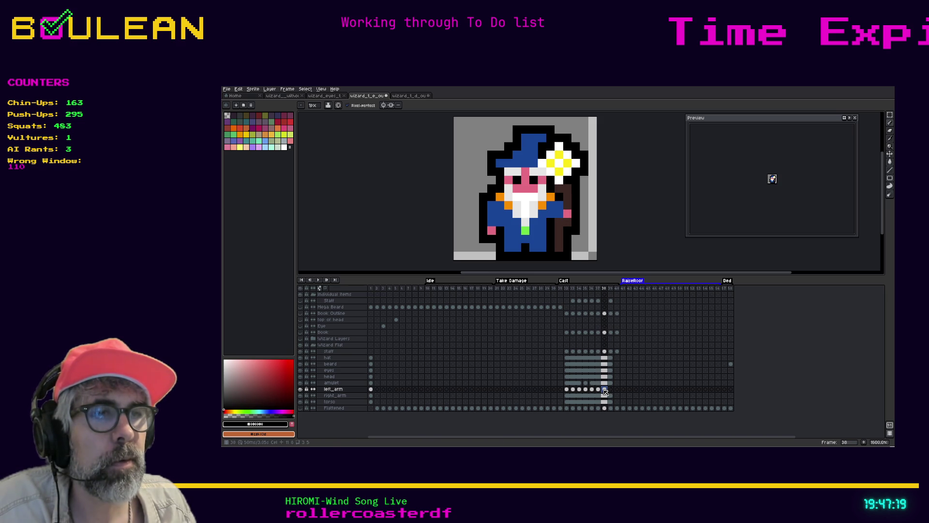
pyautogui.click(610, 390)
pyautogui.rightClick(612, 392)
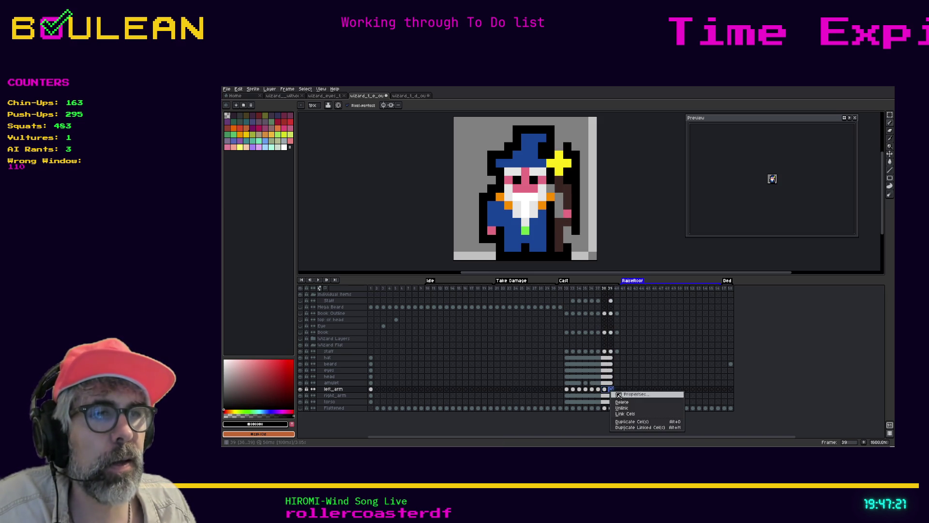
pyautogui.click(632, 415)
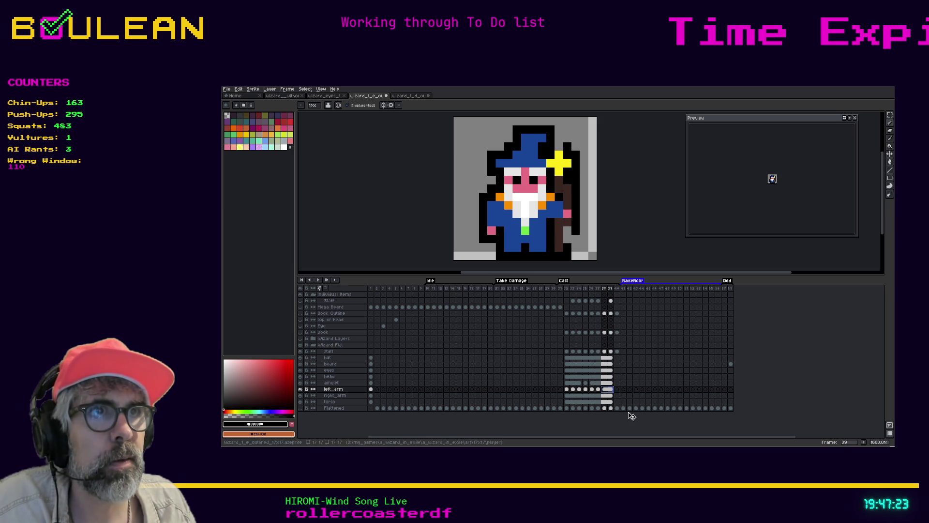
# On frame 39's staff cel, repaint grey staff pixels dark brown and add a yellow star pixel.
pyautogui.click(611, 351)
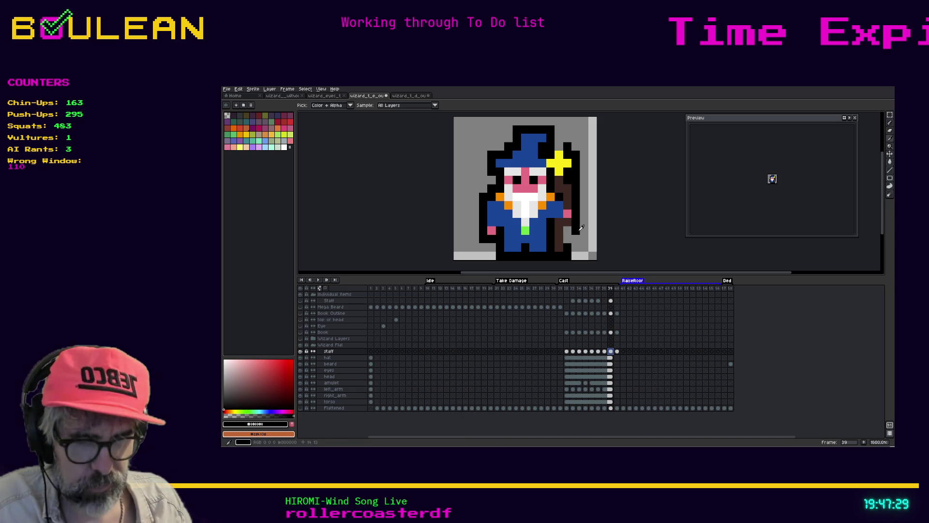
pyautogui.moveTo(567, 230); pyautogui.dragTo(568, 240)
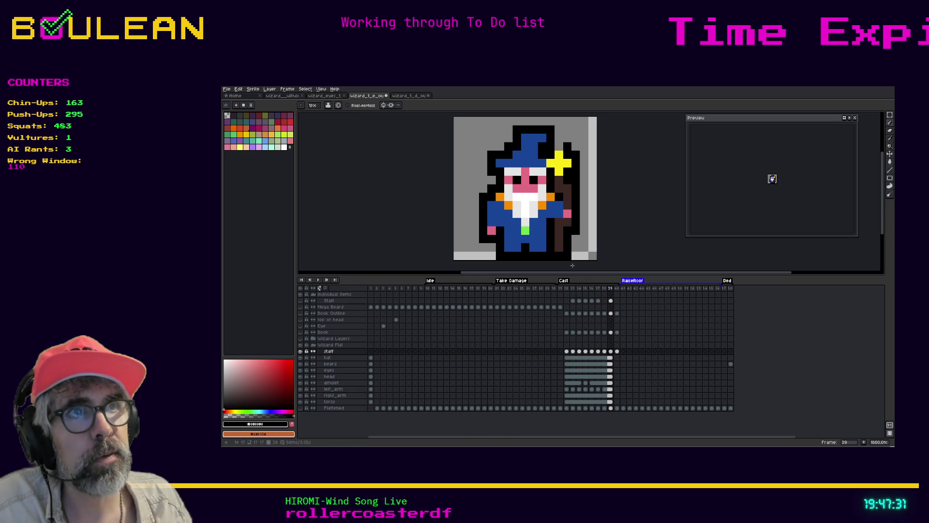
pyautogui.click(557, 152)
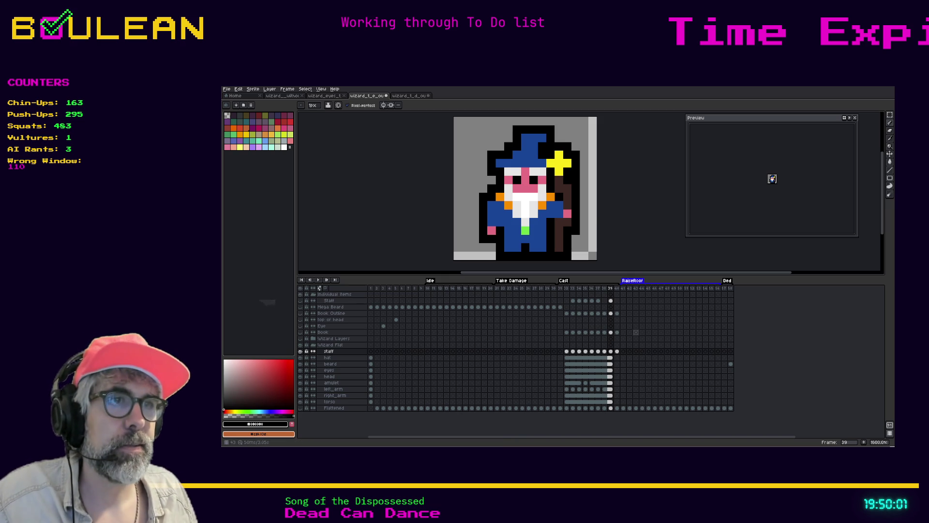
# Compare frames 39 and 40, then link the hat cels across frames 39–40.
pyautogui.click(616, 352)
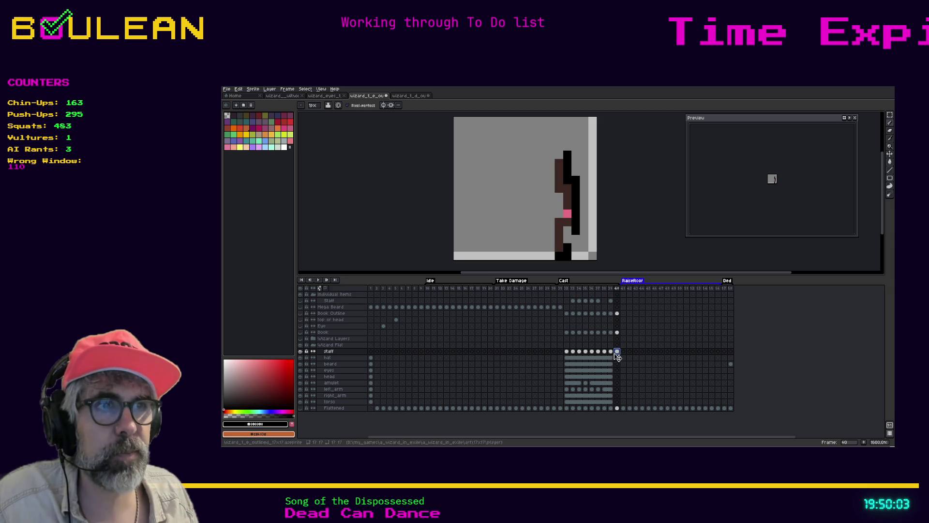
pyautogui.press('Left')
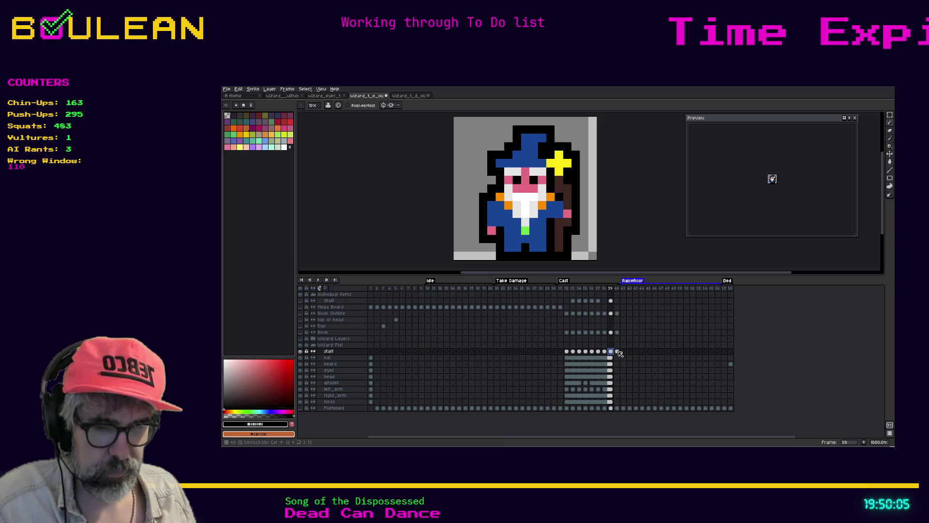
pyautogui.click(617, 352)
pyautogui.press('Left')
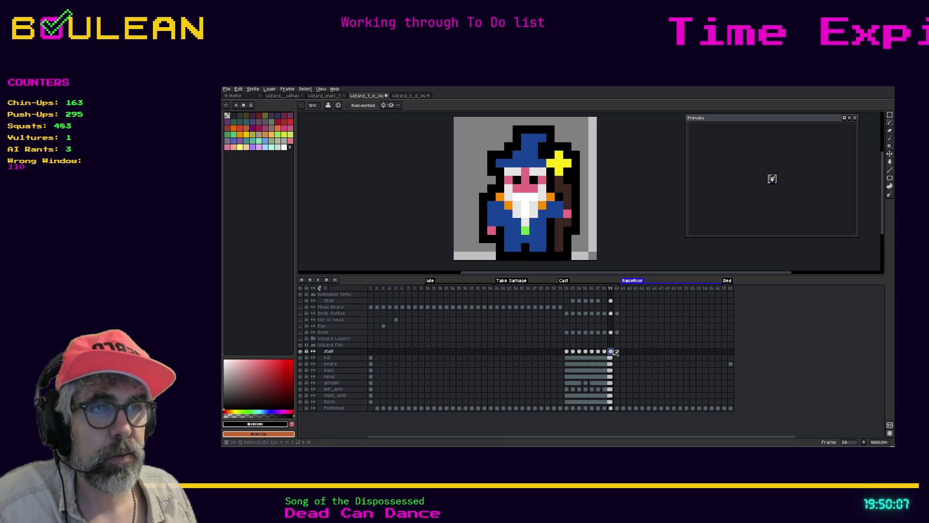
pyautogui.click(612, 358)
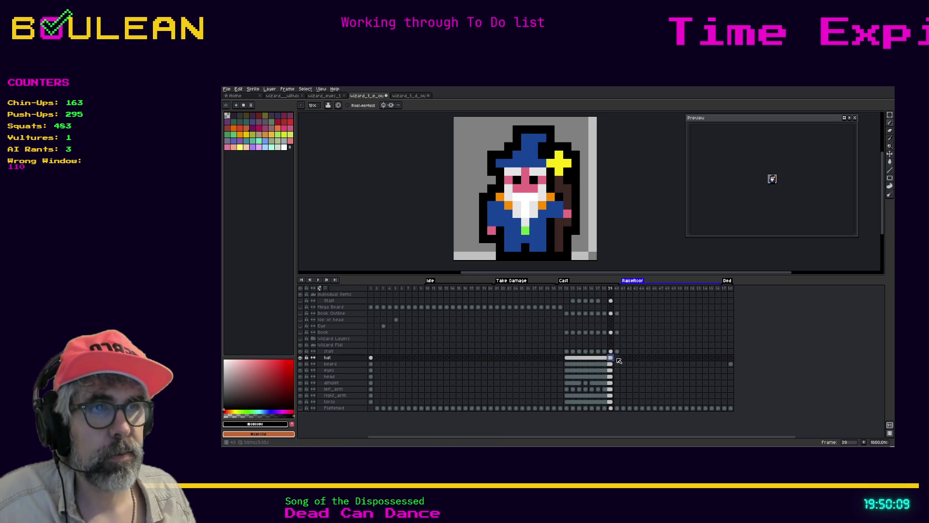
pyautogui.keyDown('shift'); pyautogui.click(618, 359); pyautogui.keyUp('shift')
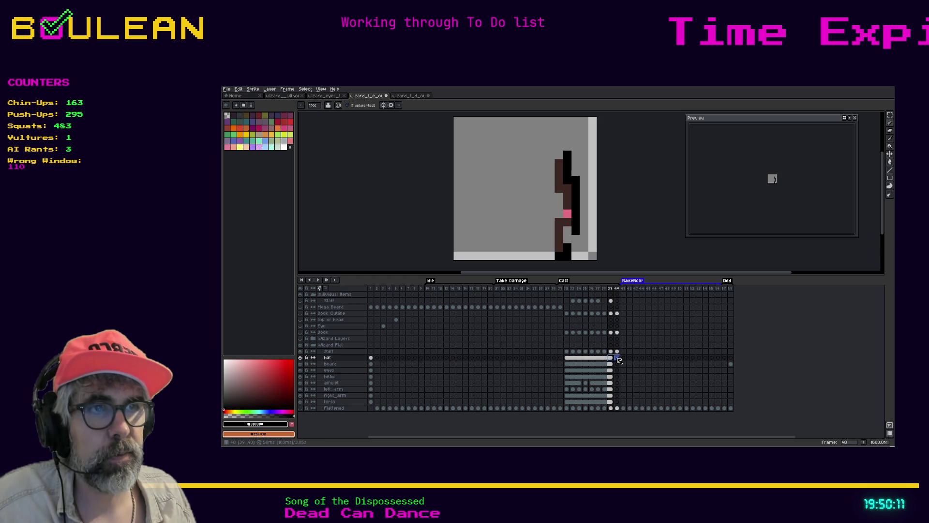
pyautogui.rightClick(619, 360)
pyautogui.click(633, 381)
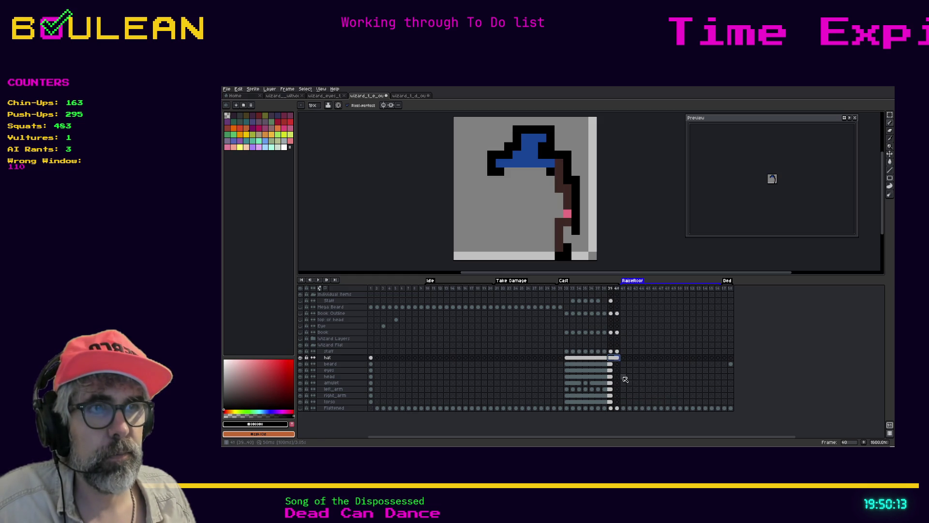
# Link the beard, eyes and head cels across frames 39–40.
pyautogui.click(611, 363)
pyautogui.keyDown('shift'); pyautogui.click(617, 363); pyautogui.keyUp('shift')
pyautogui.rightClick(617, 364)
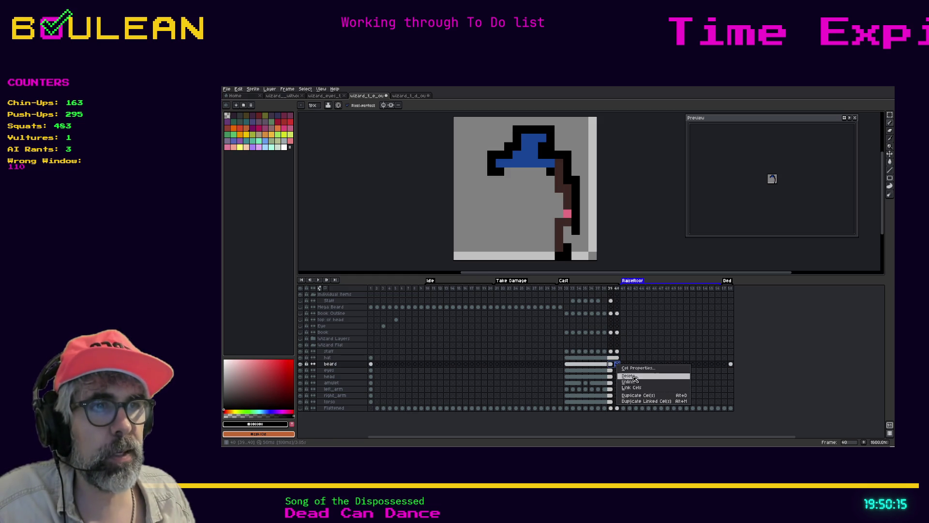
pyautogui.click(641, 388)
pyautogui.click(616, 370)
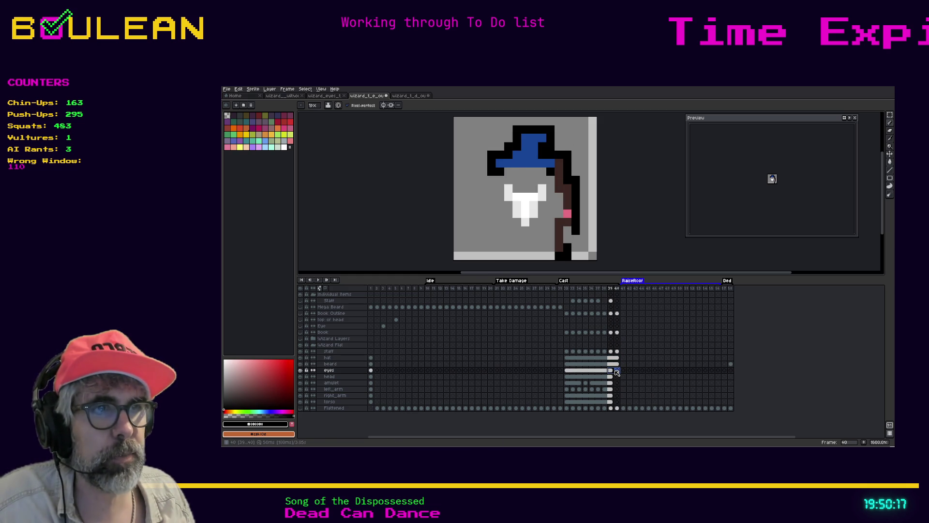
pyautogui.rightClick(615, 370)
pyautogui.click(630, 394)
pyautogui.click(617, 377)
pyautogui.rightClick(617, 376)
pyautogui.click(642, 401)
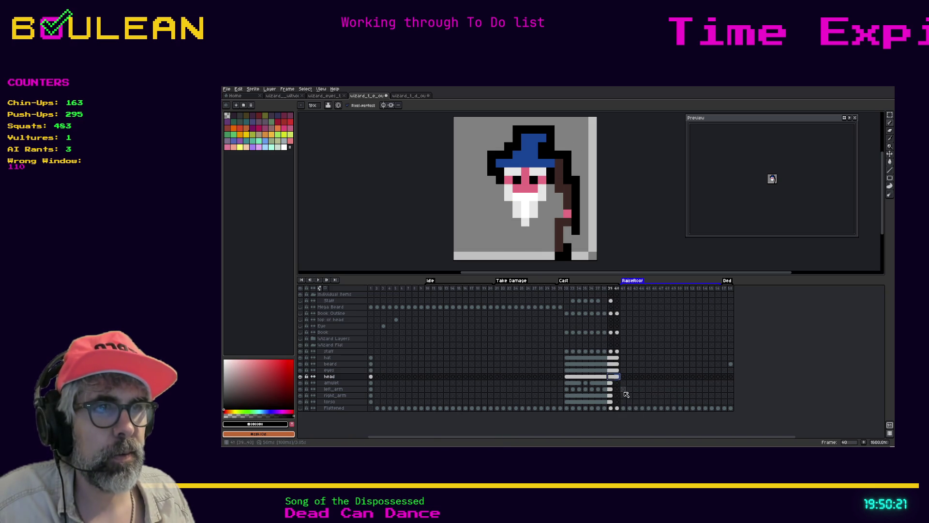
# Link the amulet, left_arm and right_arm cels across frames 39–40.
pyautogui.click(616, 383)
pyautogui.rightClick(618, 383)
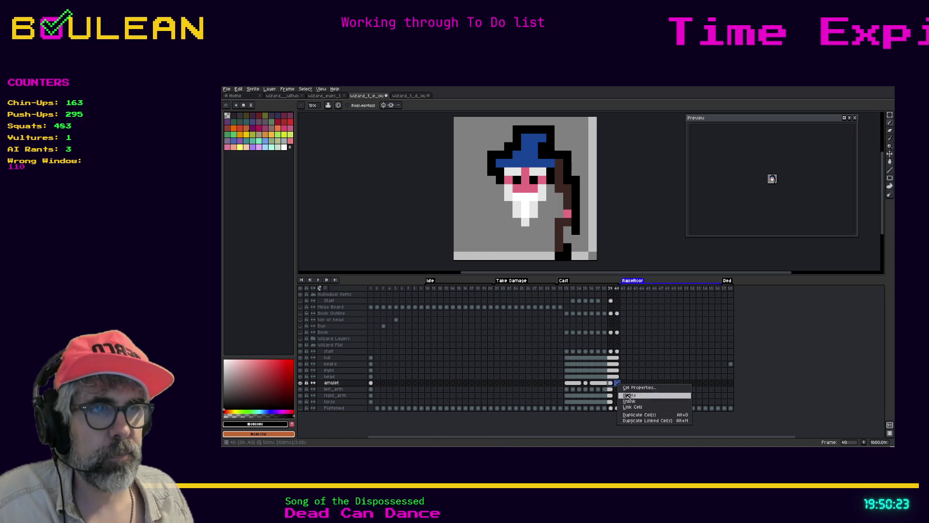
pyautogui.click(635, 409)
pyautogui.click(611, 390)
pyautogui.moveTo(612, 391); pyautogui.dragTo(617, 390)
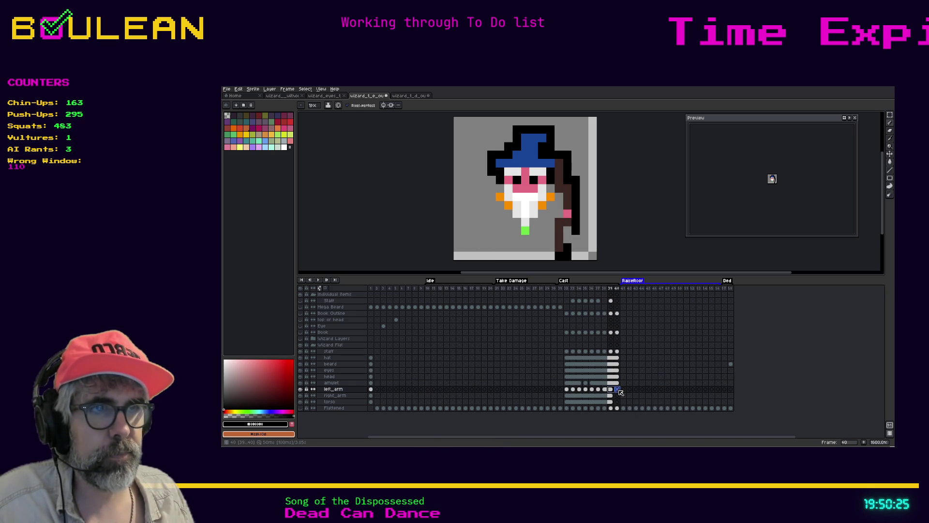
pyautogui.rightClick(617, 390)
pyautogui.click(635, 413)
pyautogui.click(610, 396)
pyautogui.moveTo(610, 396); pyautogui.dragTo(617, 395)
pyautogui.rightClick(616, 395)
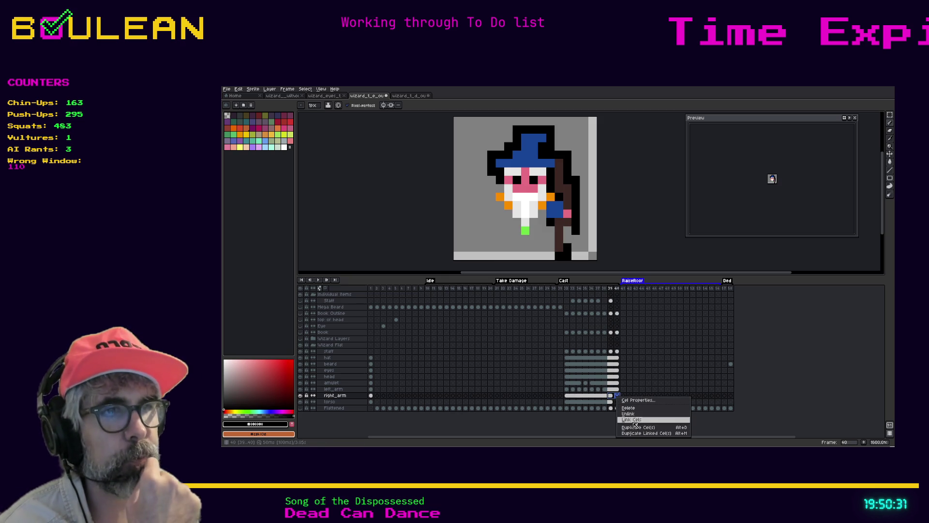
pyautogui.click(630, 419)
# Link the torso cels across frames 39–40, then return to frame 32 at the cast start.
pyautogui.click(610, 402)
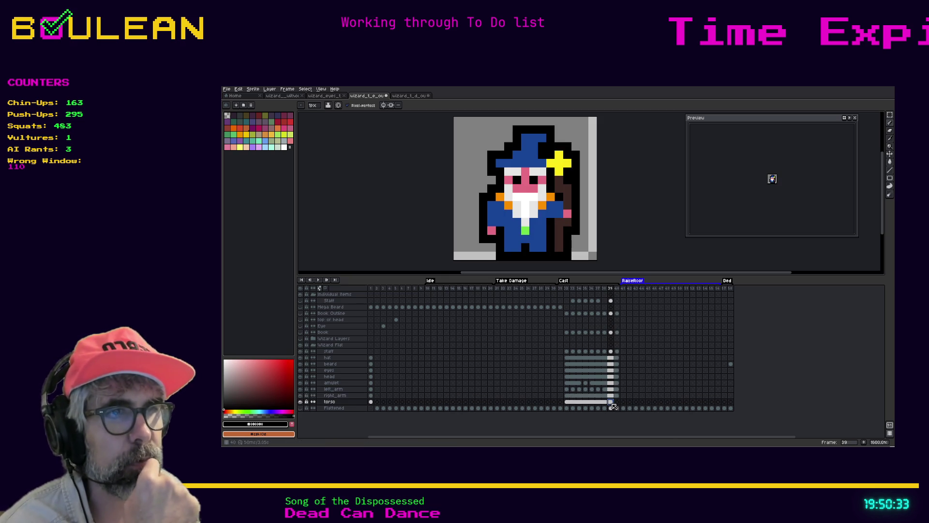
pyautogui.moveTo(610, 402); pyautogui.dragTo(617, 401)
pyautogui.rightClick(617, 402)
pyautogui.click(633, 427)
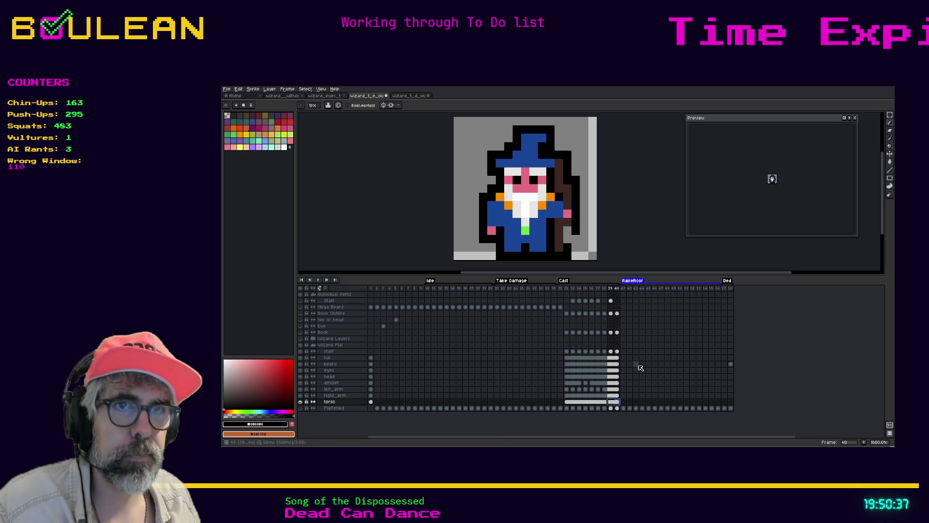
pyautogui.click(617, 351)
pyautogui.press('i')
pyautogui.press('b')
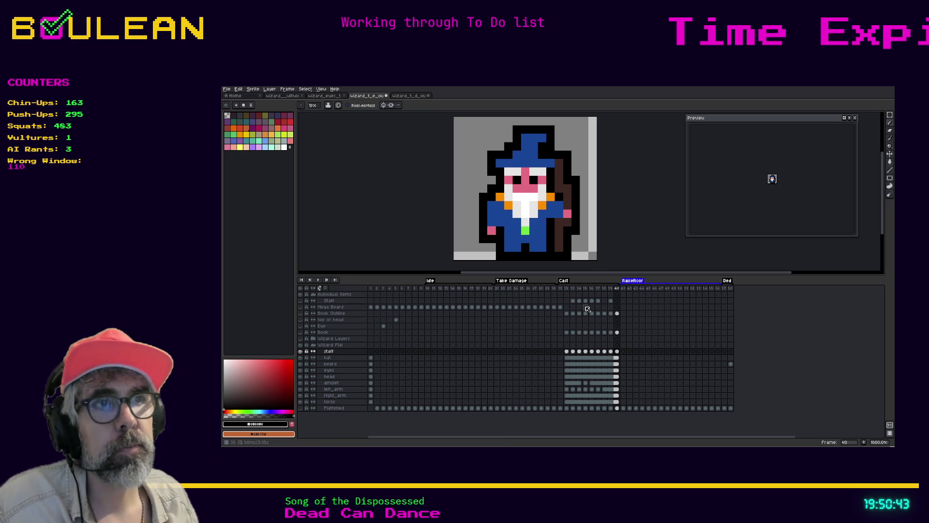
pyautogui.click(567, 351)
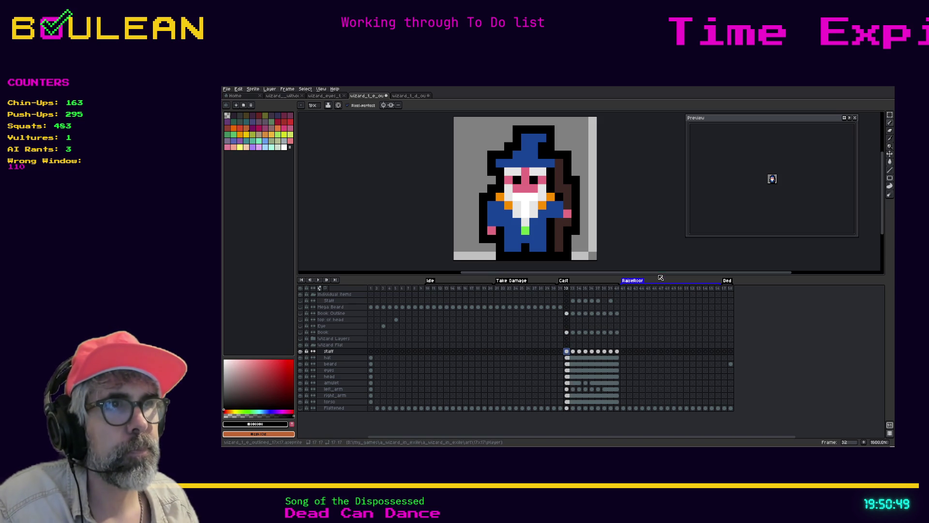
# Enlarge the canvas area above the timeline and step through frames 33 to 35.
pyautogui.moveTo(657, 276); pyautogui.dragTo(658, 300)
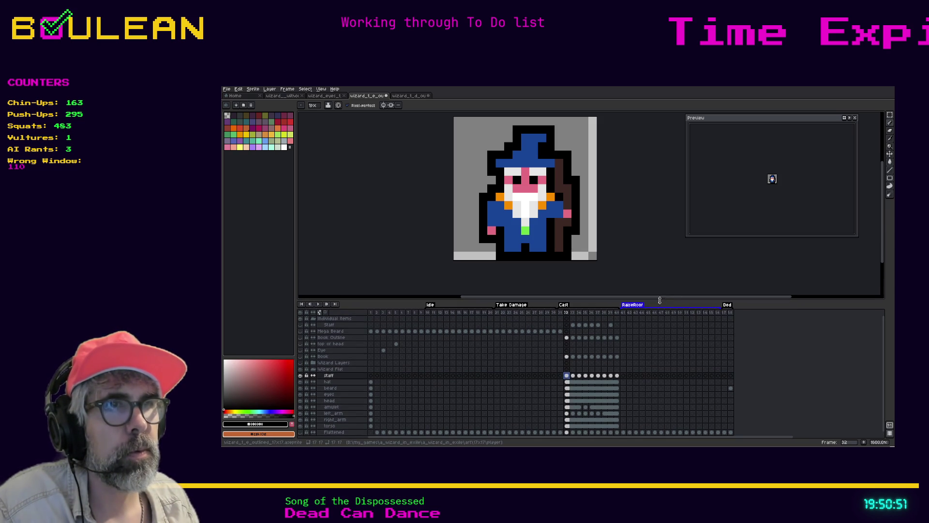
pyautogui.scroll(2, 584, 172)
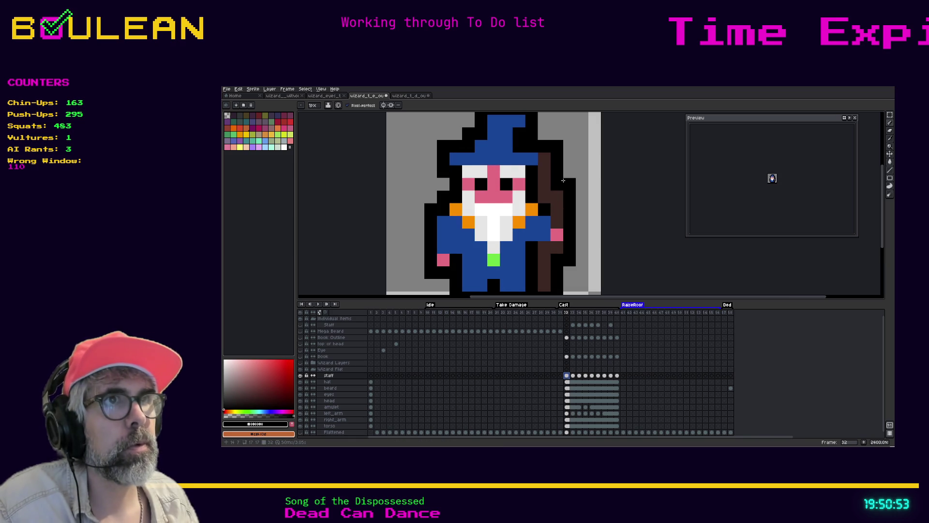
pyautogui.scroll(-1, 563, 180)
pyautogui.press('Right')
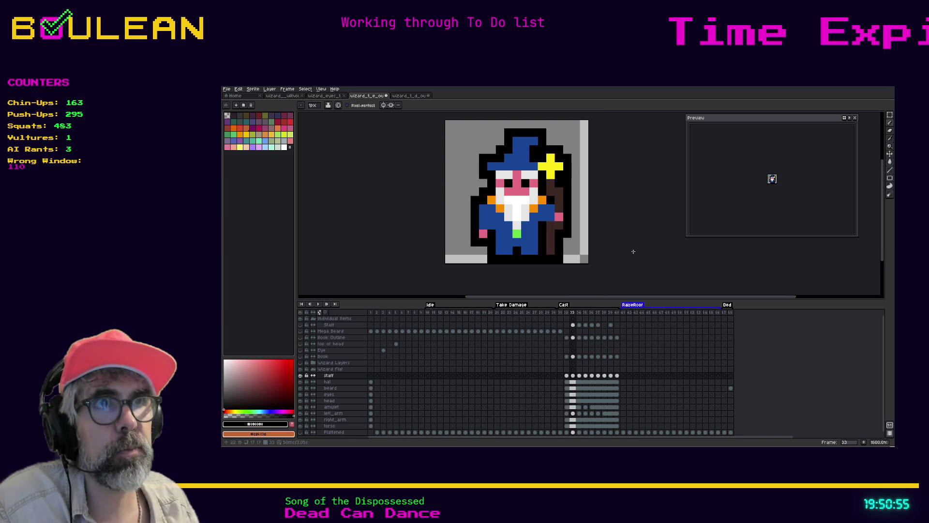
pyautogui.press('Left')
pyautogui.press('Right')
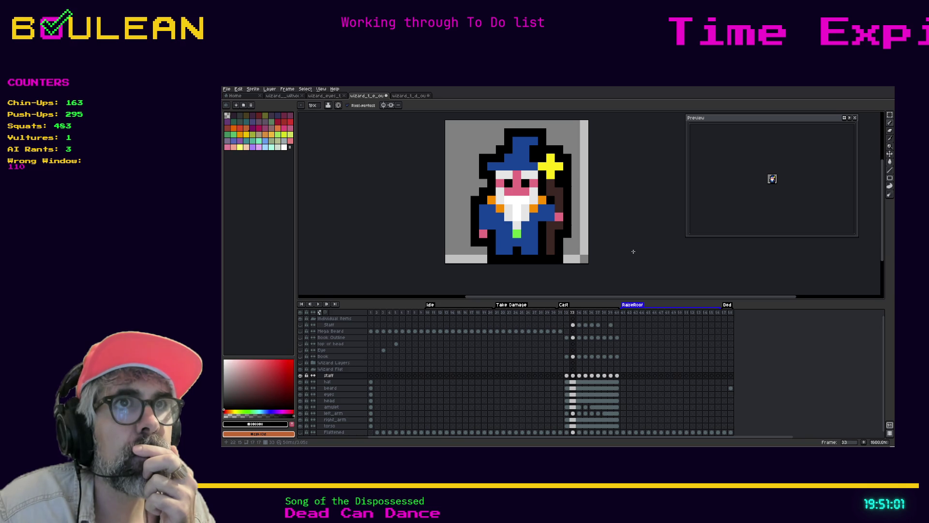
pyautogui.press('Right')
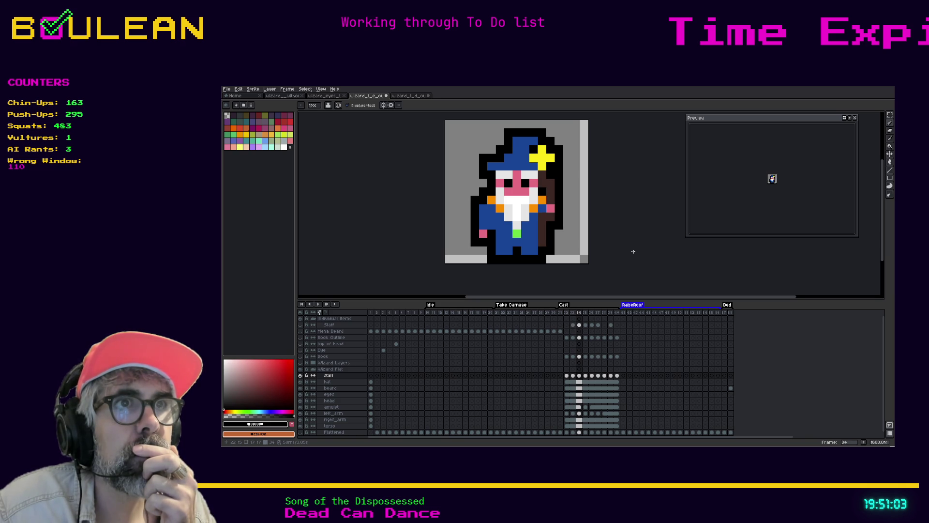
pyautogui.press('Right')
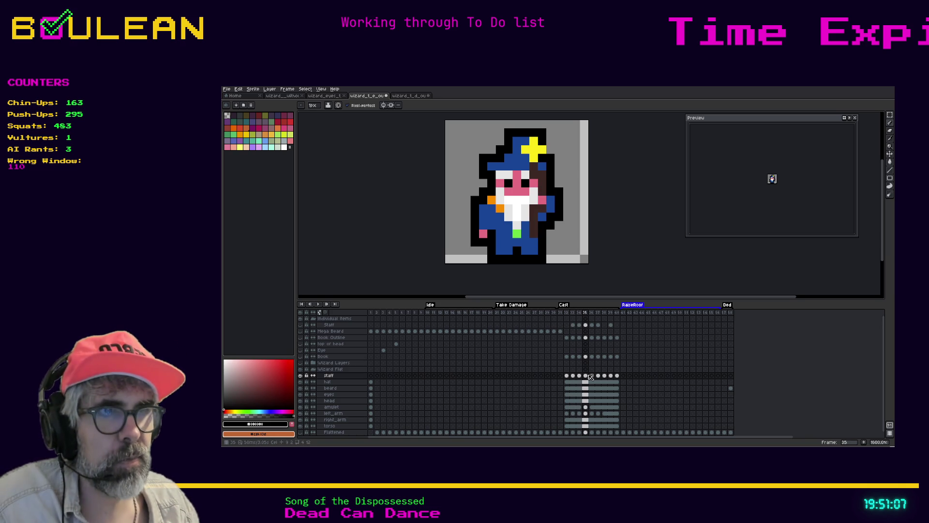
# Review the staff glow from frame 36 to frame 40, then save the sprite.
pyautogui.press('i')
pyautogui.press('b')
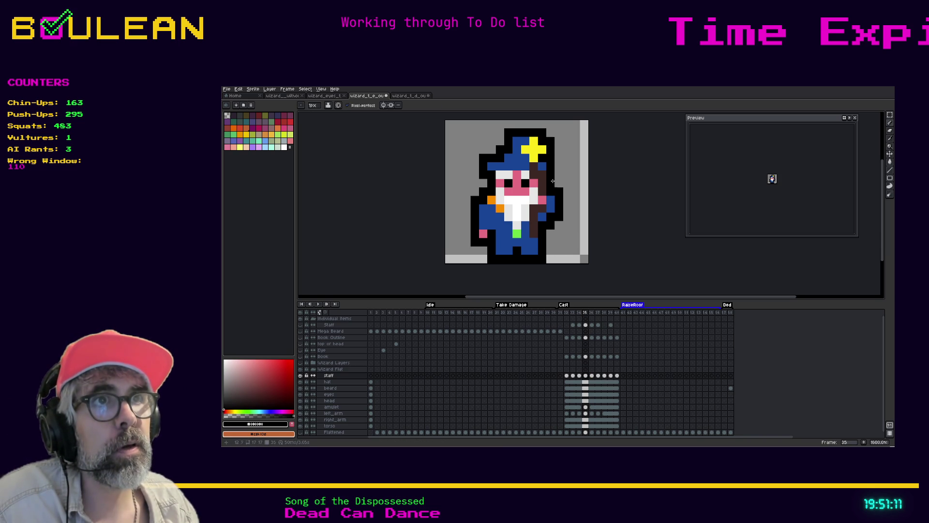
pyautogui.press('.')
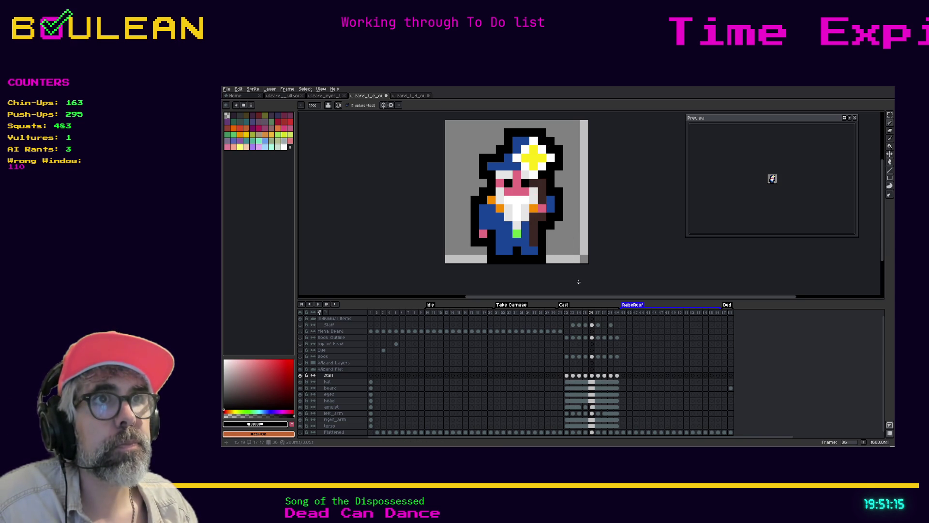
pyautogui.press(',')
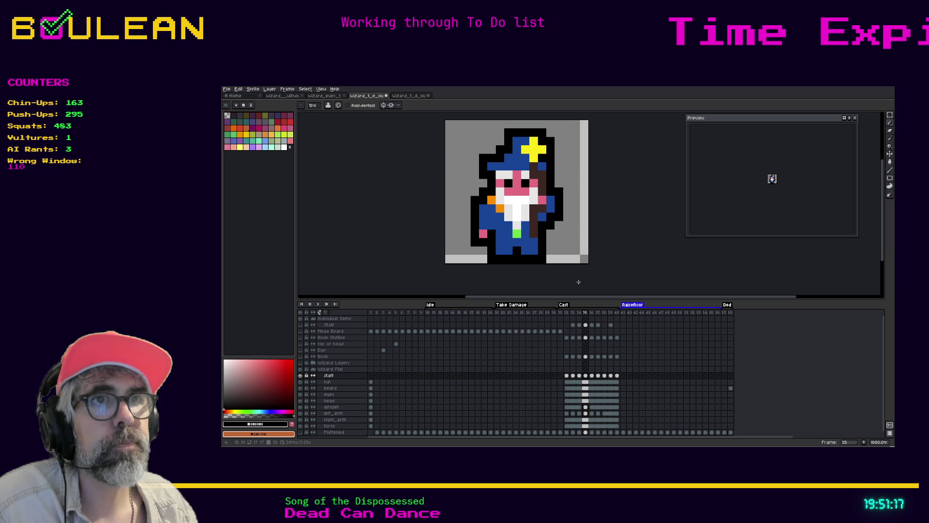
pyautogui.press('.')
pyautogui.press('.')
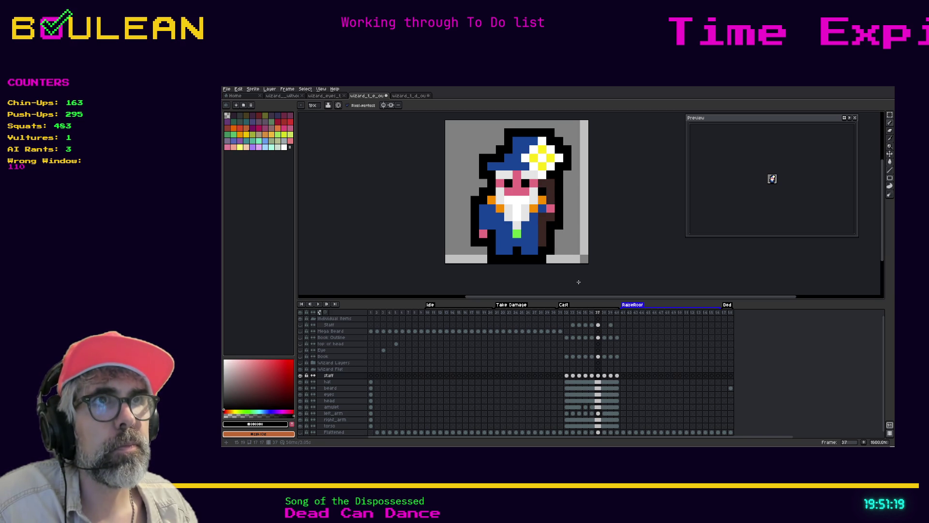
pyautogui.press('.')
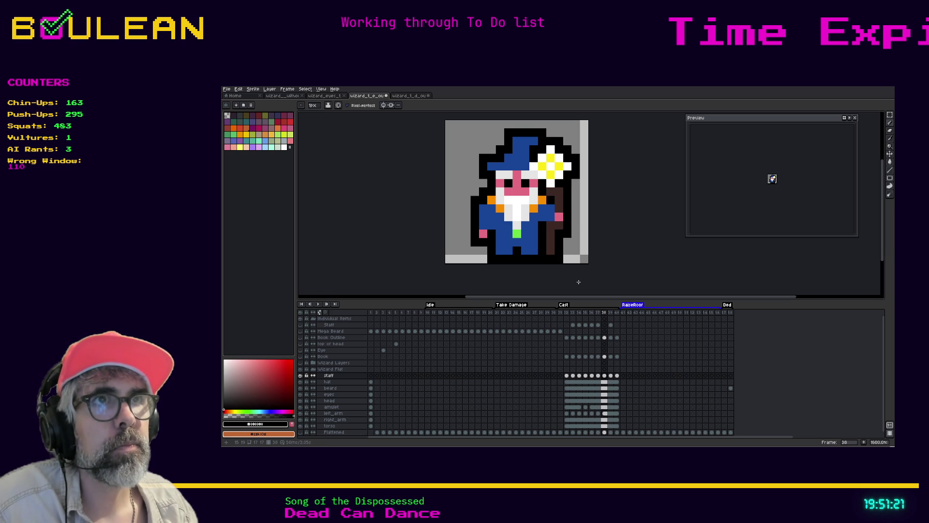
pyautogui.press('.')
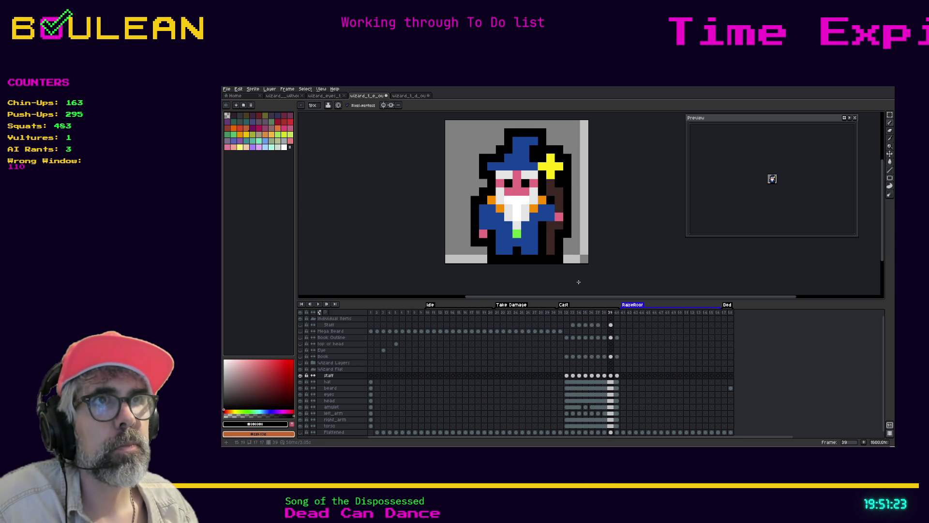
pyautogui.press(',')
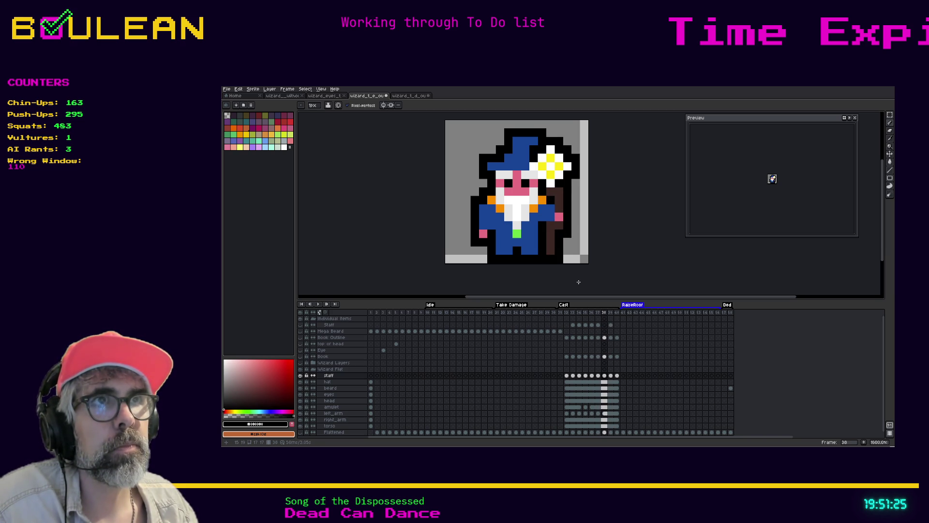
pyautogui.press('.')
pyautogui.press('.')
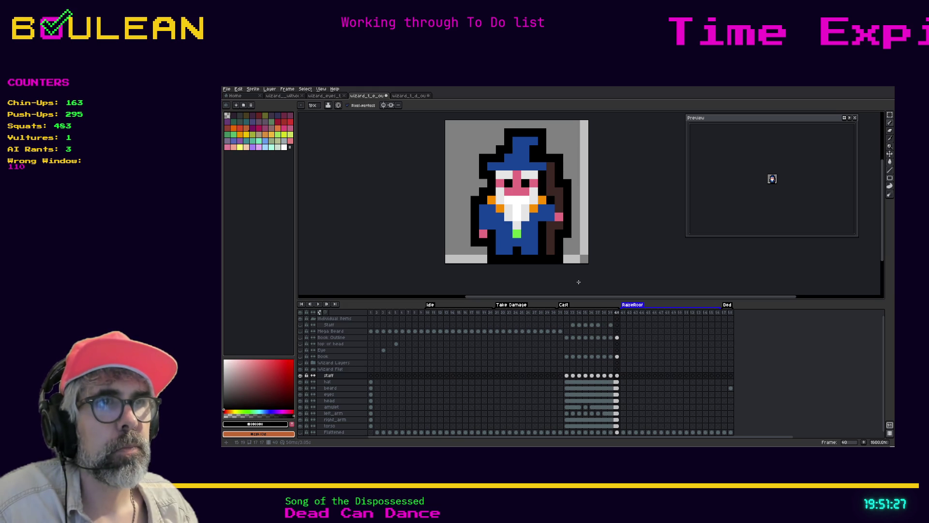
pyautogui.hotkey('ctrl', 's')
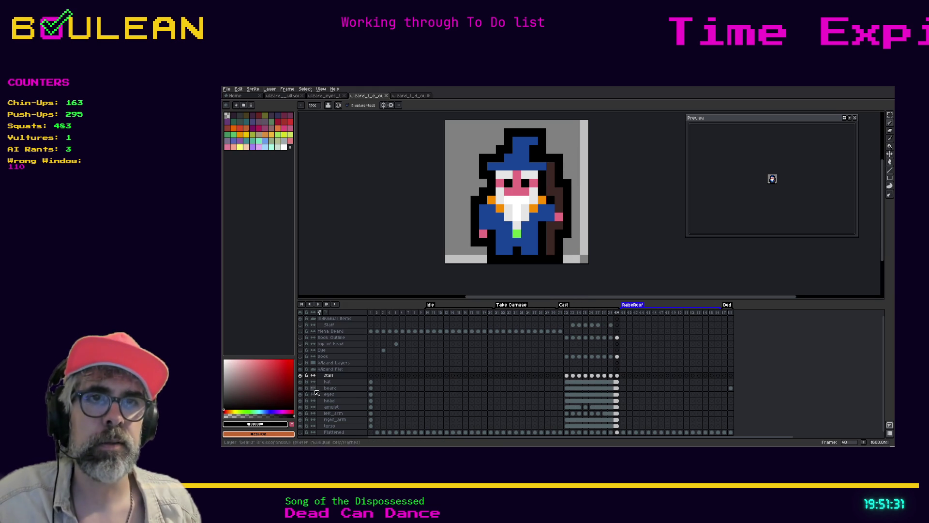
# With the hat layer hidden, step from frame 32 through the raised-star frames and paint a black pixel above the star.
pyautogui.click(300, 382)
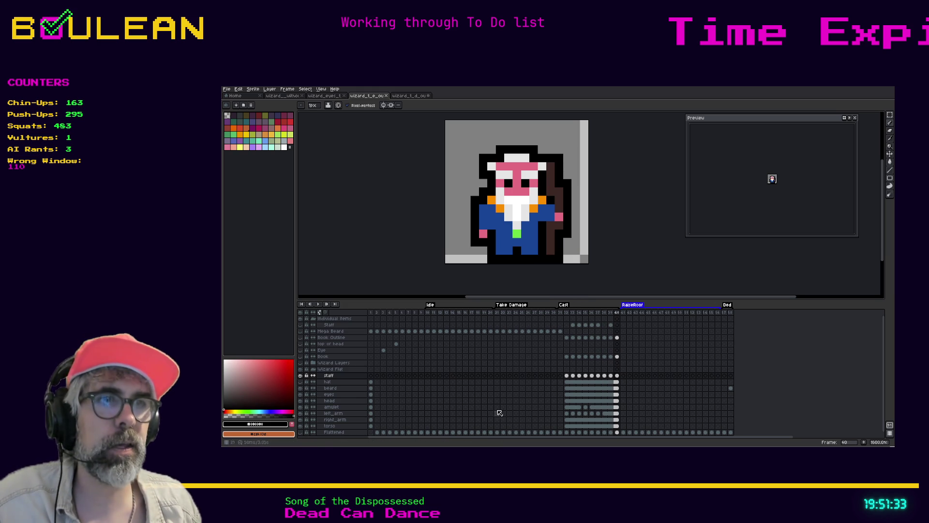
pyautogui.click(566, 376)
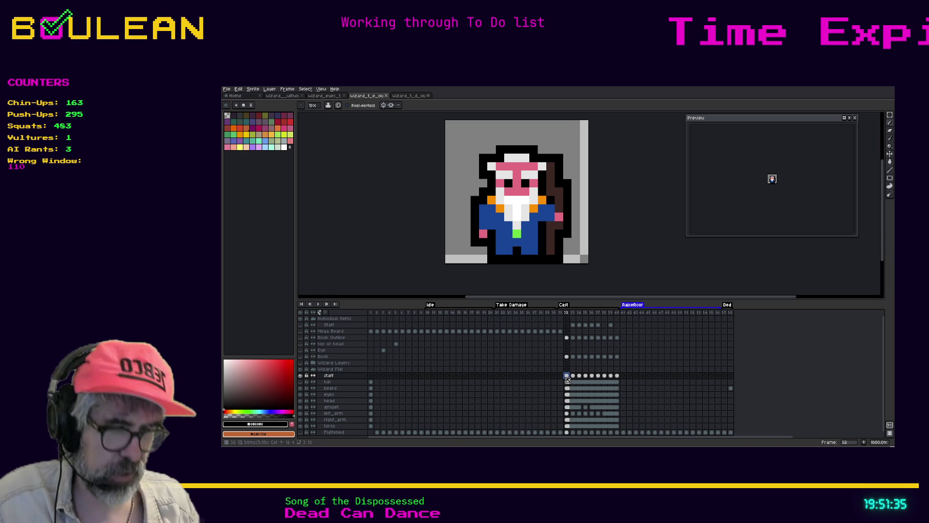
pyautogui.press('Return')
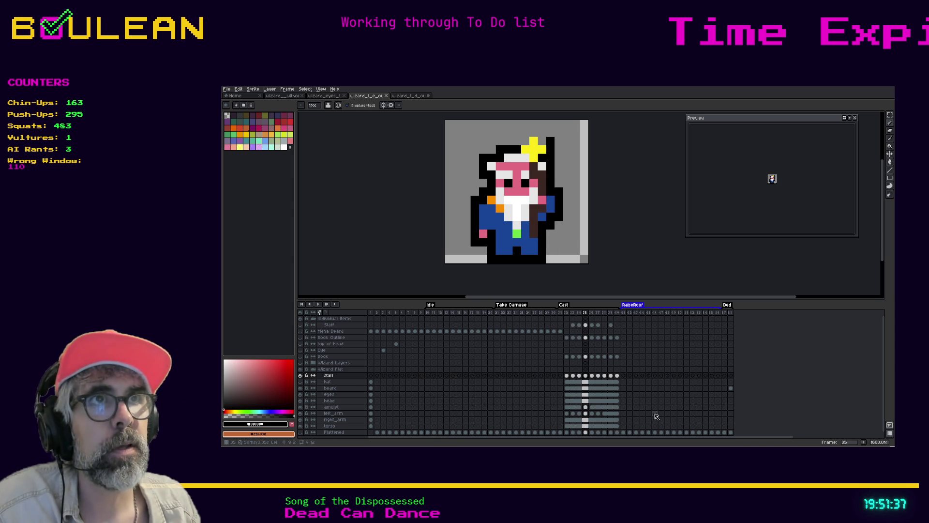
pyautogui.press('Left')
pyautogui.press('Right')
pyautogui.press('Right')
pyautogui.press('Right')
pyautogui.press('Right')
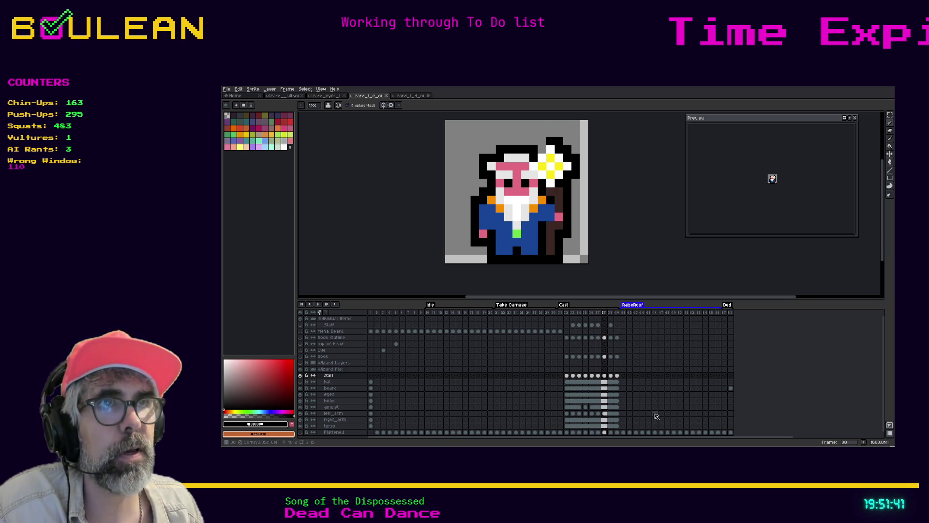
pyautogui.press('Right')
pyautogui.press('Right')
pyautogui.press('Left')
pyautogui.press('Left')
pyautogui.press('Left')
pyautogui.press('Left')
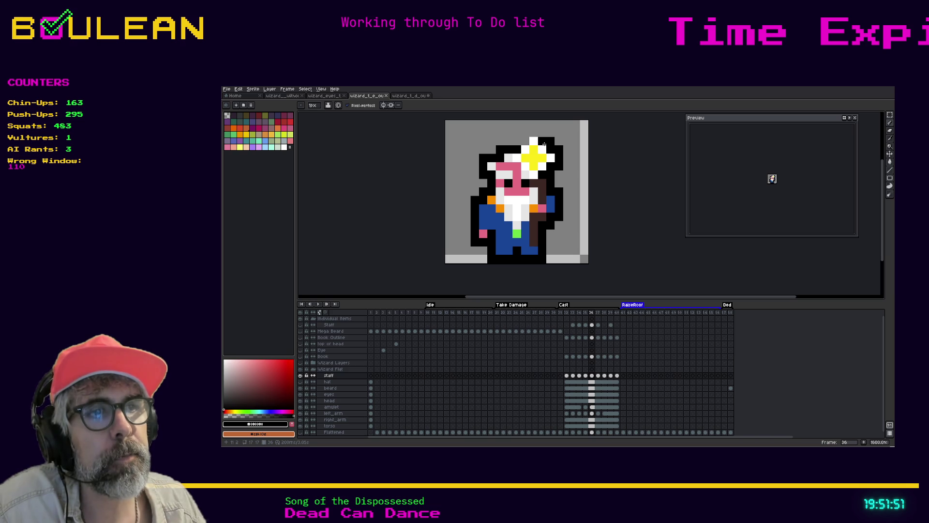
pyautogui.click(544, 134)
# Add a black outline pixel beside the head, toggling the hat layer to compare.
pyautogui.click(526, 132)
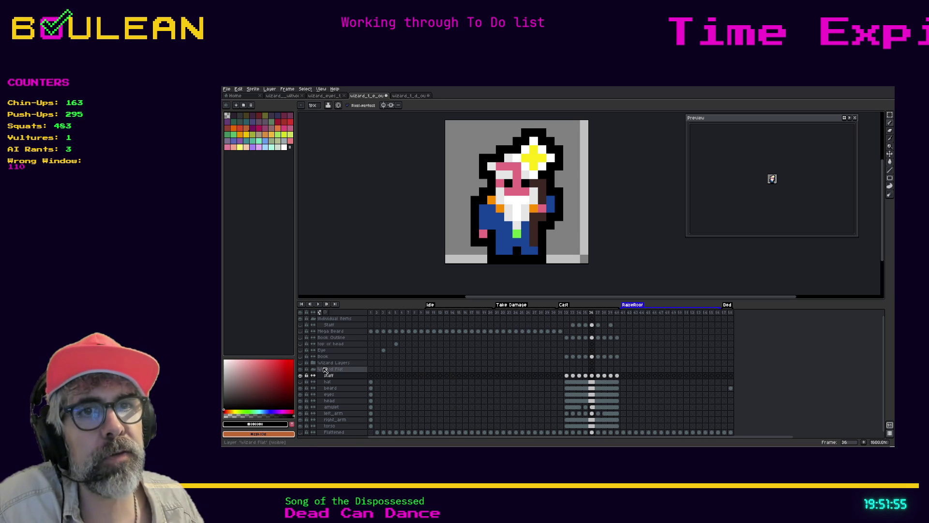
pyautogui.click(301, 382)
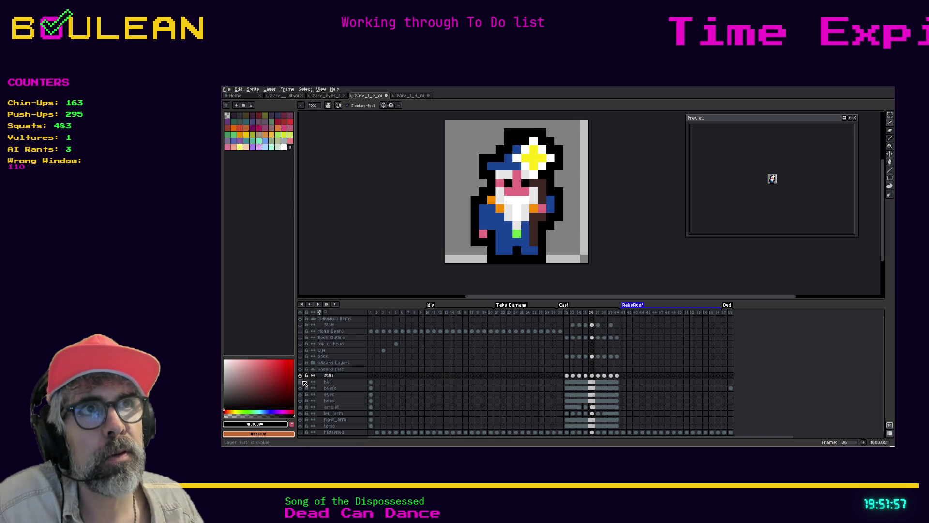
pyautogui.click(302, 383)
pyautogui.click(303, 382)
pyautogui.click(302, 383)
pyautogui.click(302, 383)
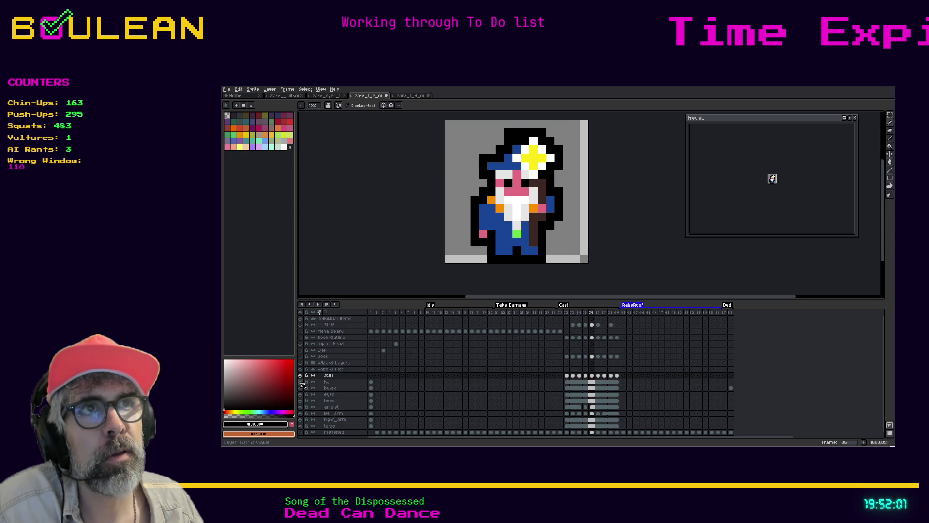
pyautogui.click(303, 383)
pyautogui.click(302, 383)
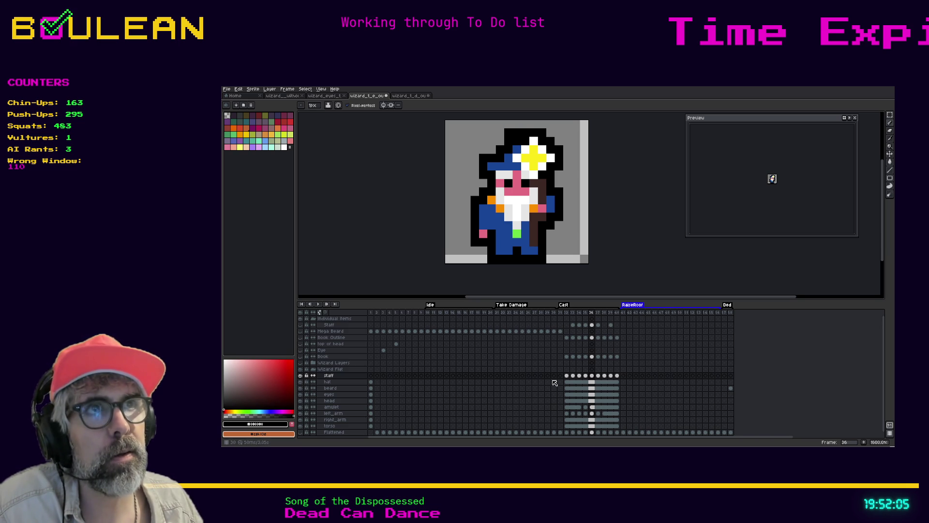
# On frame 35, draw black outline pixels above the yellow star, checking with the hat on and off.
pyautogui.press('Left')
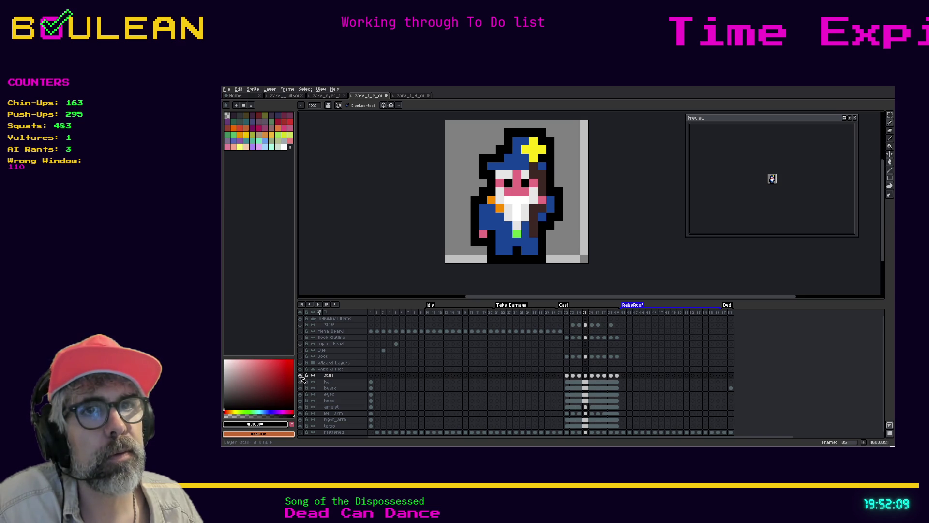
pyautogui.click(300, 381)
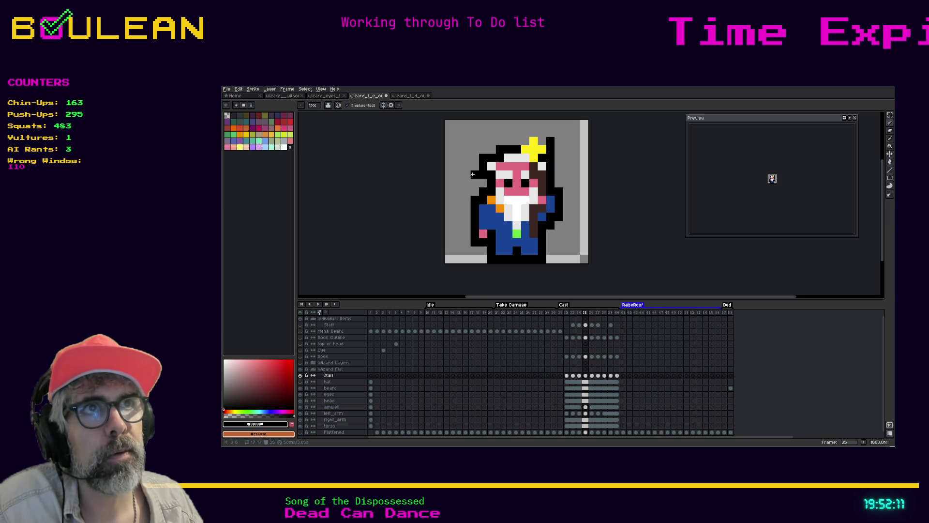
pyautogui.moveTo(542, 133); pyautogui.dragTo(525, 129)
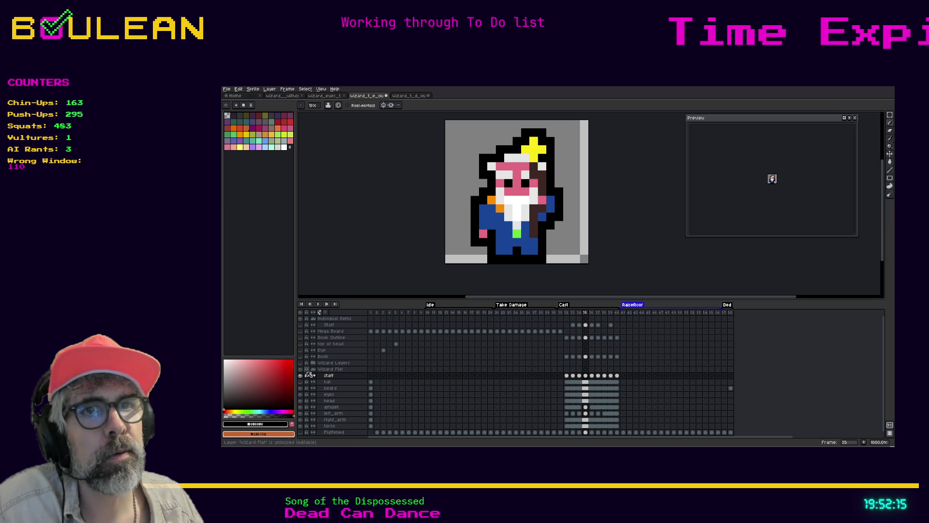
pyautogui.click(301, 381)
pyautogui.click(300, 382)
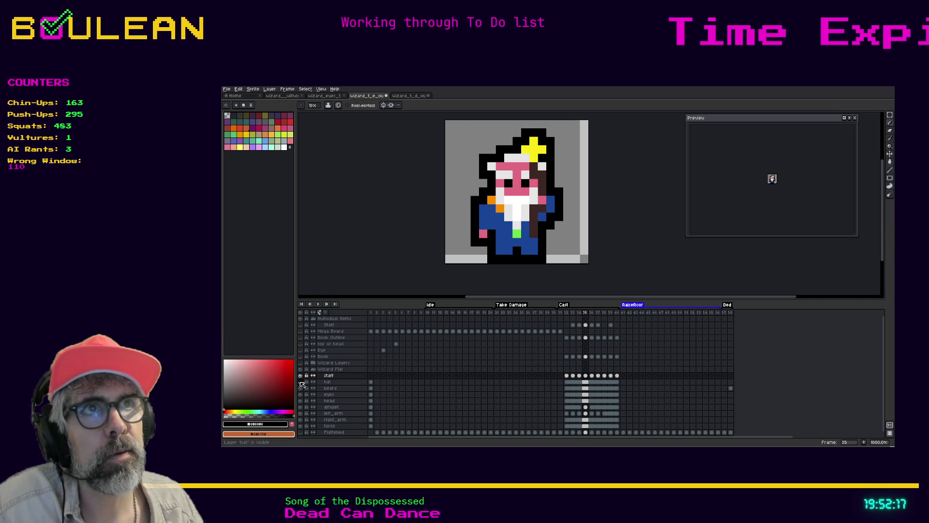
pyautogui.click(301, 381)
pyautogui.click(300, 382)
pyautogui.click(301, 382)
# Step back and forth through frames 35–38 to review the staff glow.
pyautogui.press('Right')
pyautogui.press('Right')
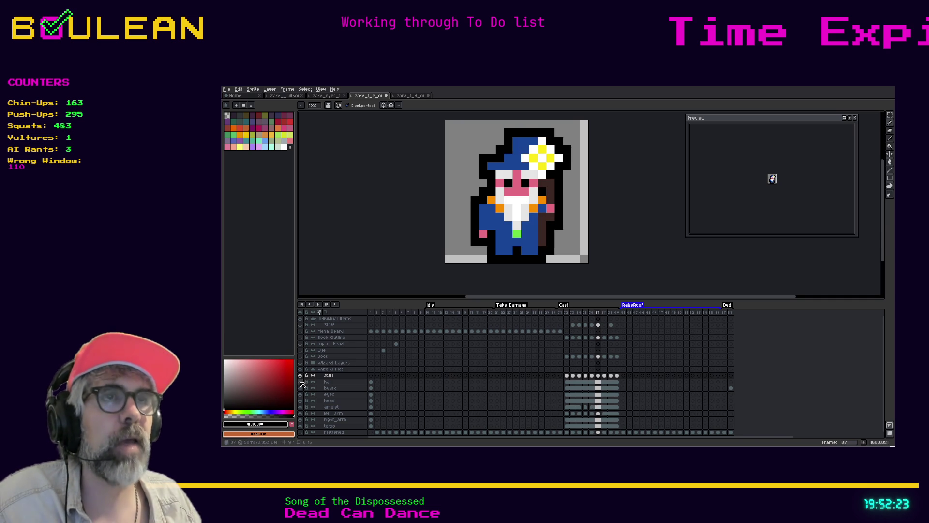
pyautogui.press('Left')
pyautogui.press('Left')
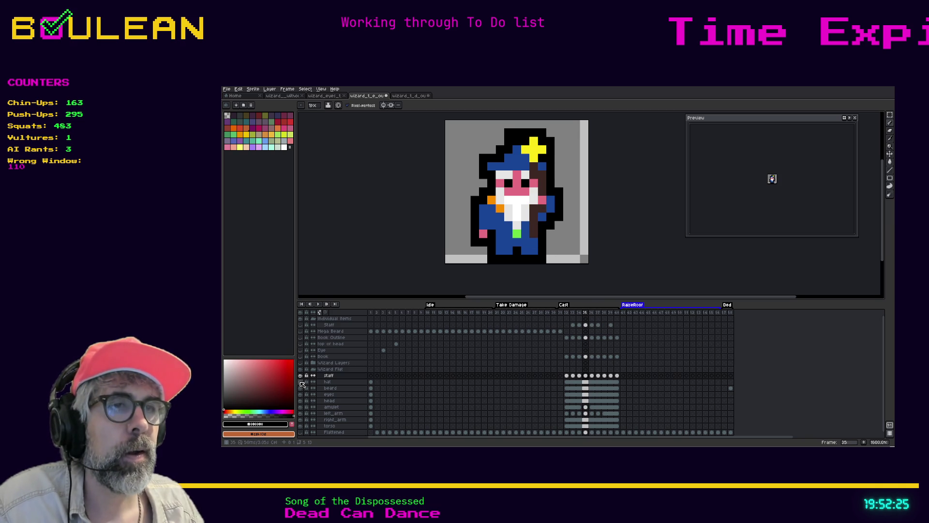
pyautogui.press('Right')
pyautogui.press('Right')
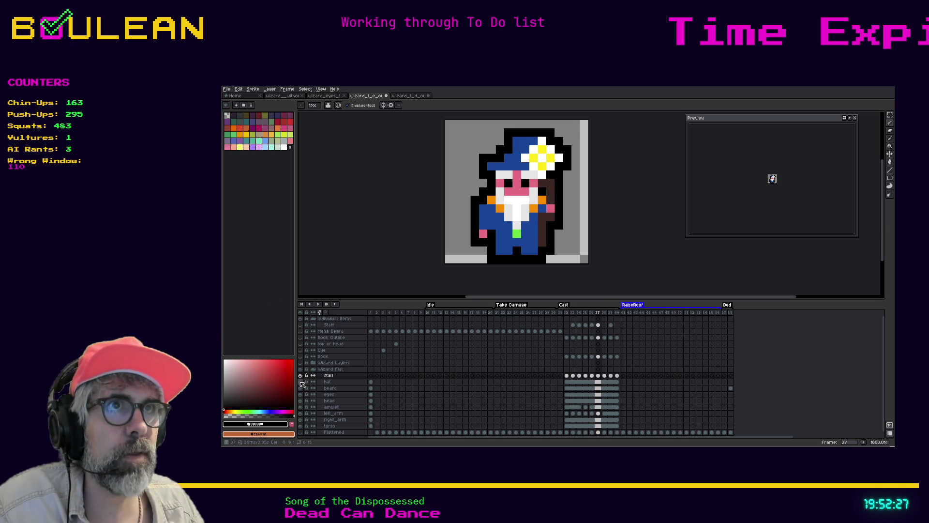
pyautogui.press('Right')
pyautogui.press('Left')
pyautogui.press('Left')
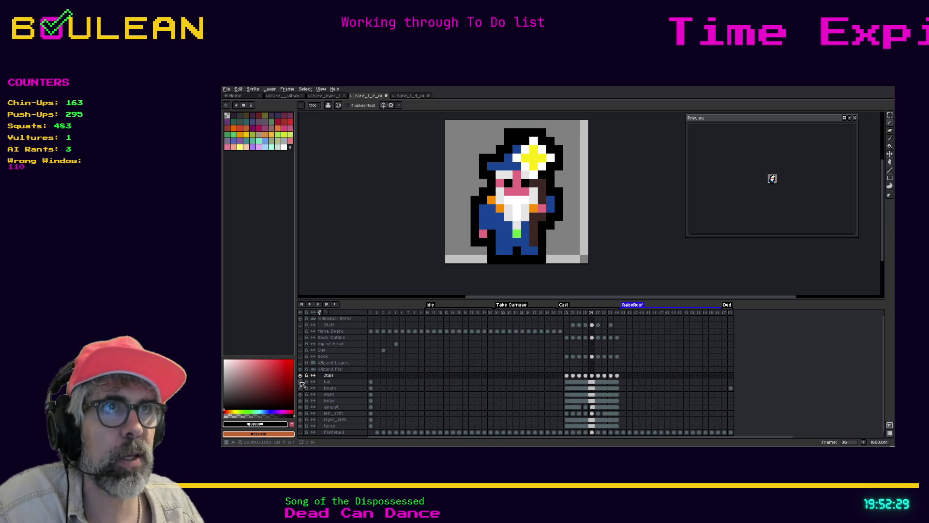
pyautogui.press('Left')
pyautogui.press('Right')
pyautogui.press('Right')
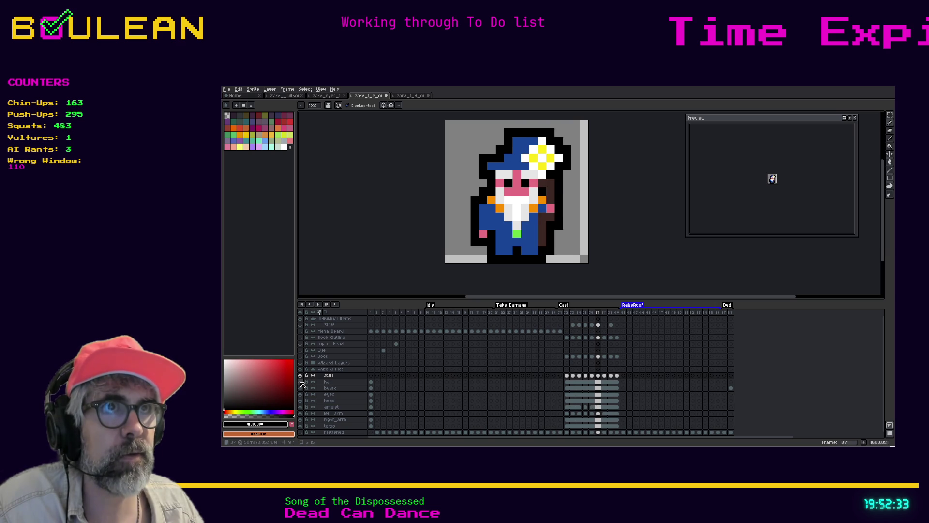
pyautogui.press('Right')
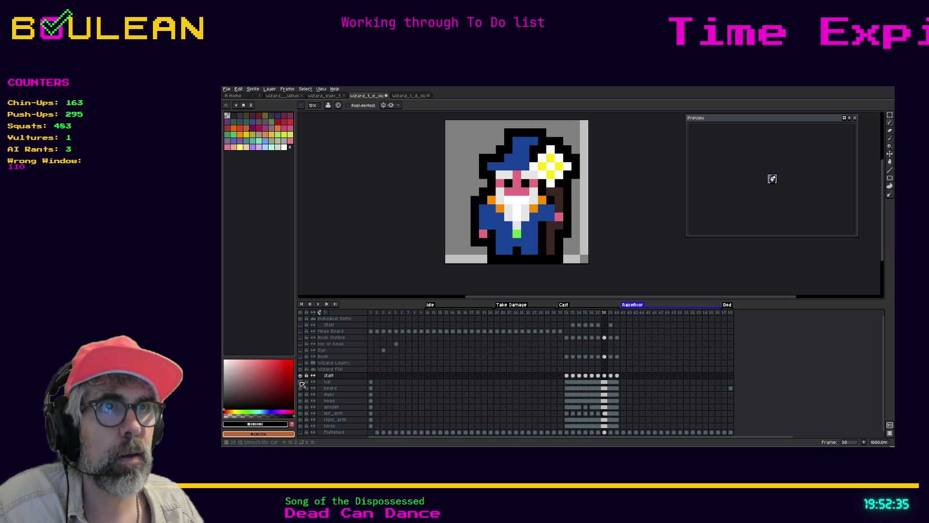
# Undo a stray black test pixel on frame 35, show the hat again, and return to frame 34.
pyautogui.click(301, 383)
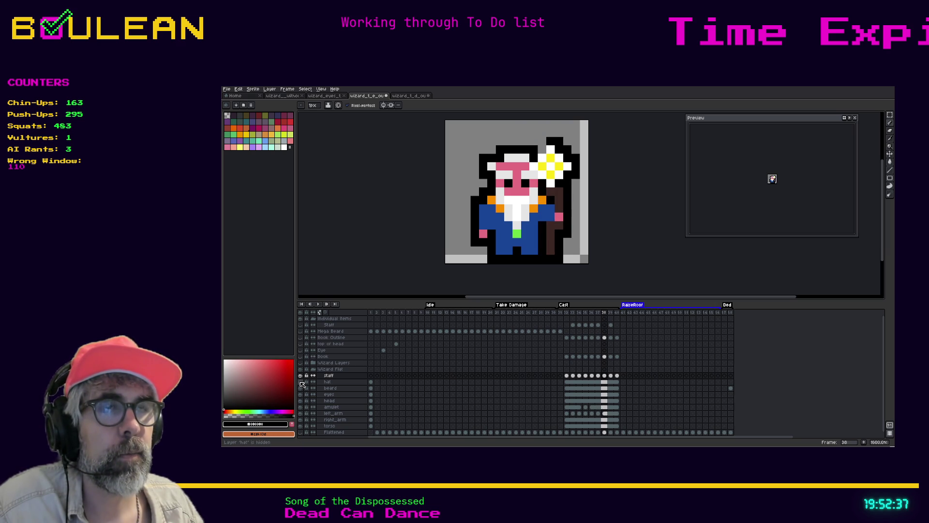
pyautogui.press('Left')
pyautogui.press('Left')
pyautogui.press('Left')
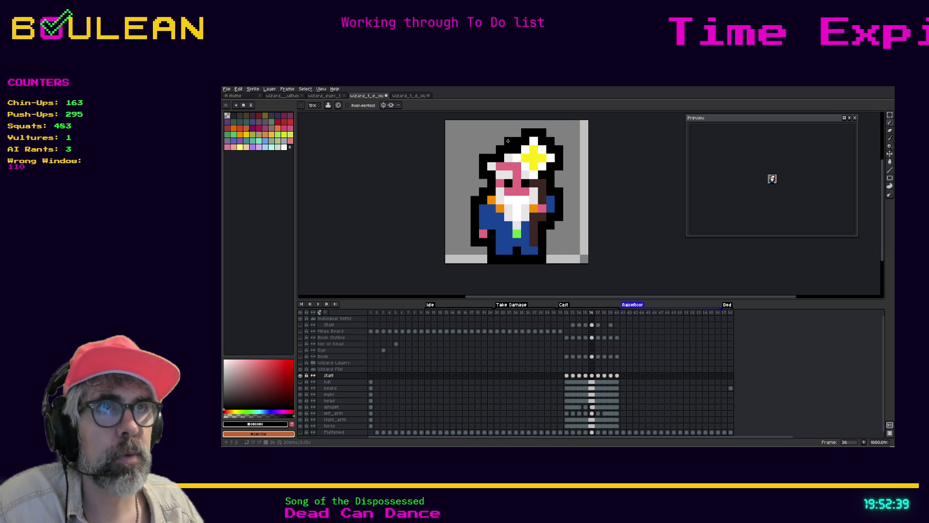
pyautogui.press('b')
pyautogui.click(517, 140)
pyautogui.hotkey('ctrl', 'z')
pyautogui.hotkey('ctrl', 'z')
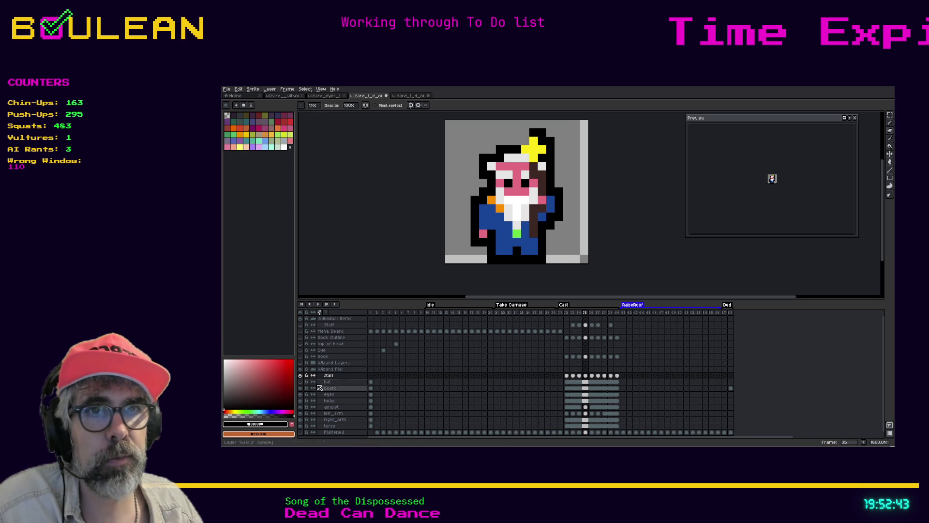
pyautogui.click(301, 382)
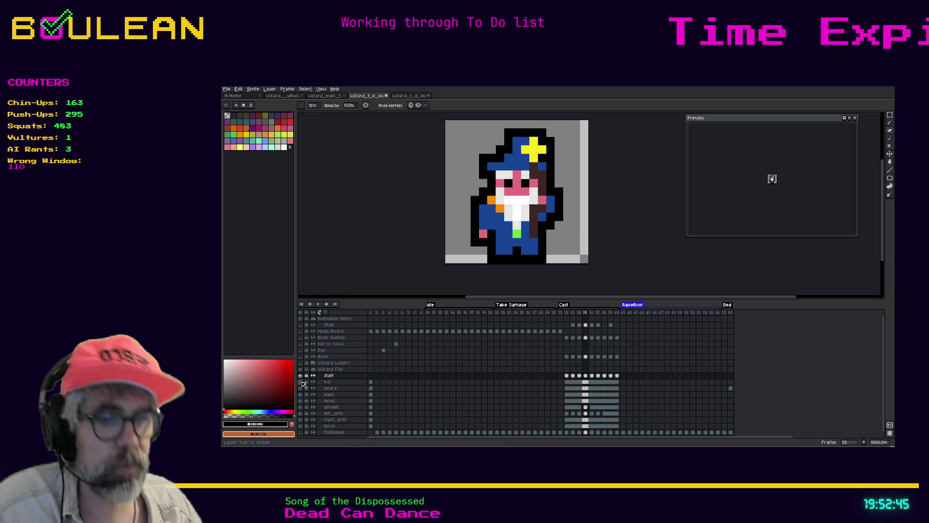
pyautogui.press('Left')
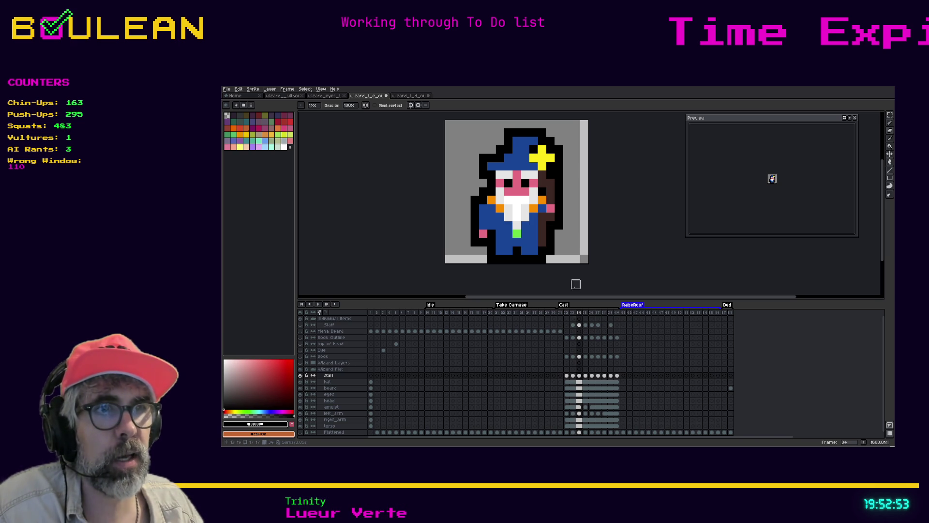
# Compare staff frames 32 to 34 to check where the star first appears.
pyautogui.click(580, 375)
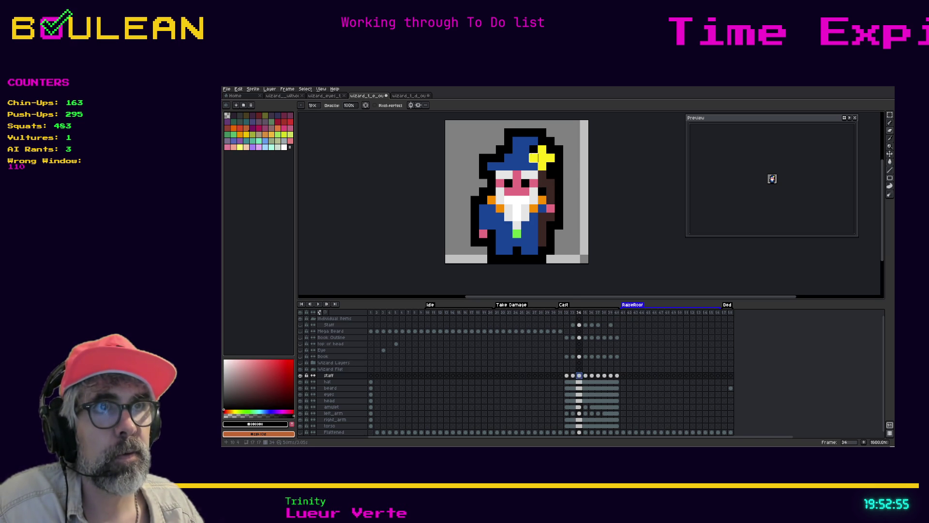
pyautogui.press('Escape')
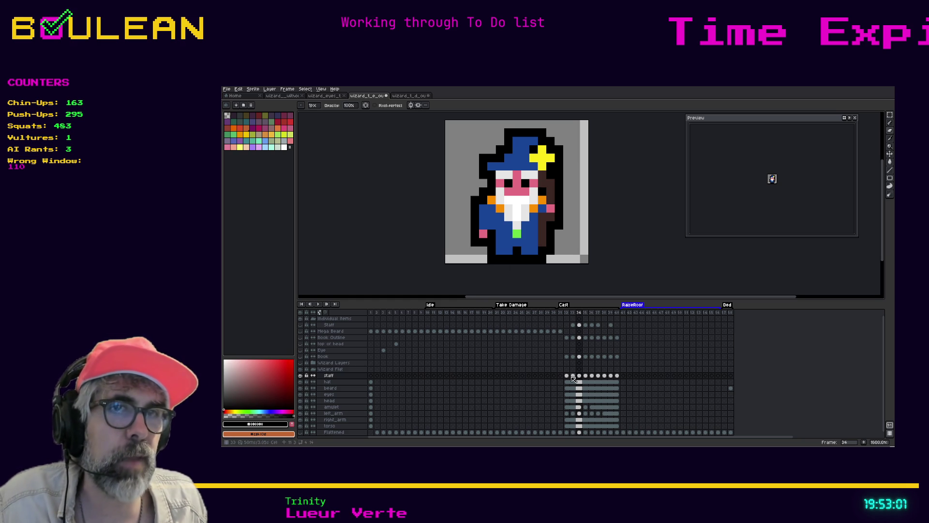
pyautogui.click(573, 376)
pyautogui.click(567, 376)
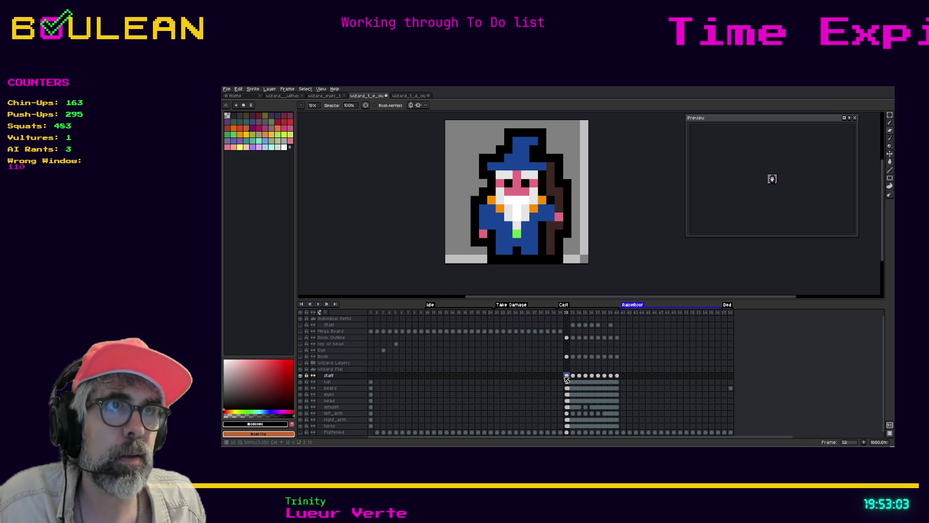
pyautogui.click(573, 376)
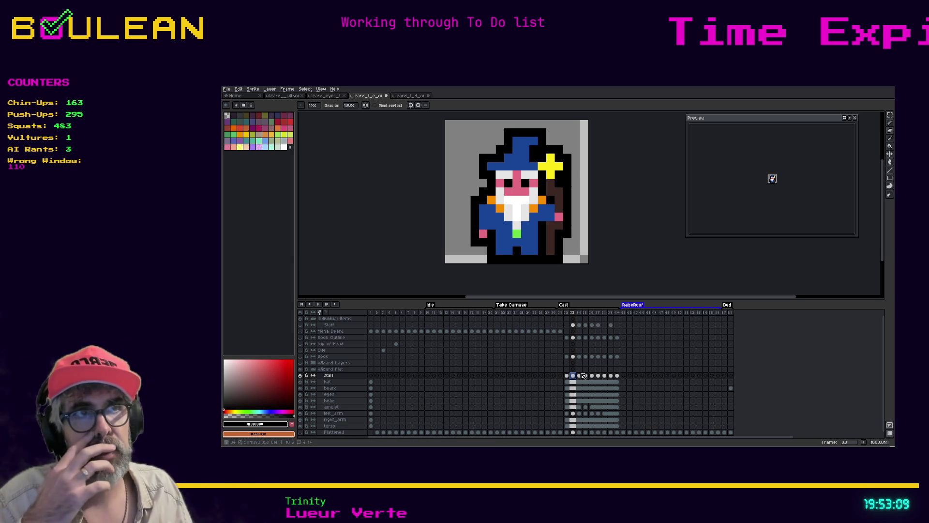
pyautogui.click(579, 377)
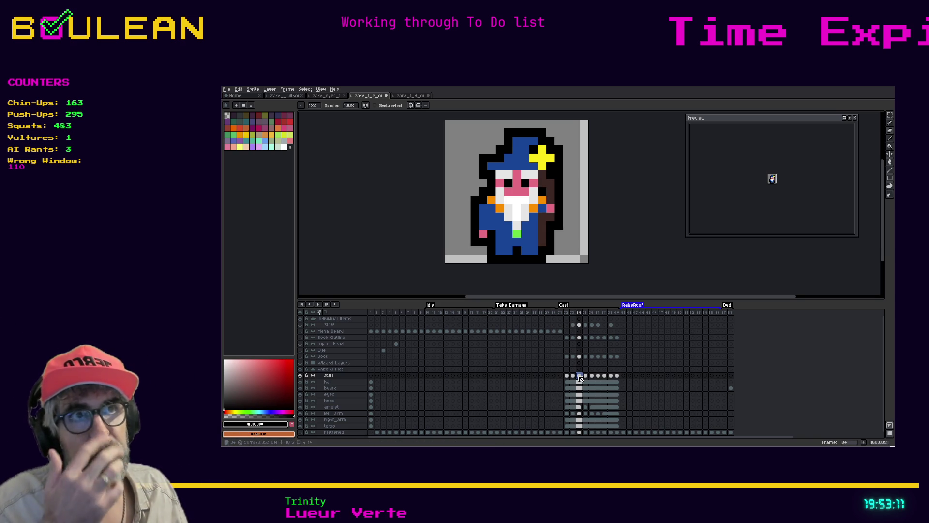
# Step through frames 35 to 40 to the end pose, then save the wizard sprite.
pyautogui.click(586, 377)
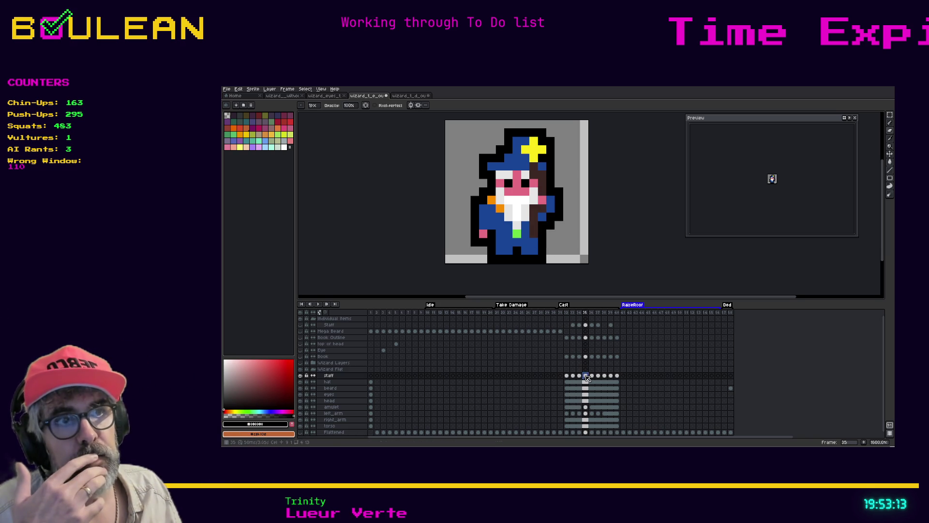
pyautogui.click(592, 376)
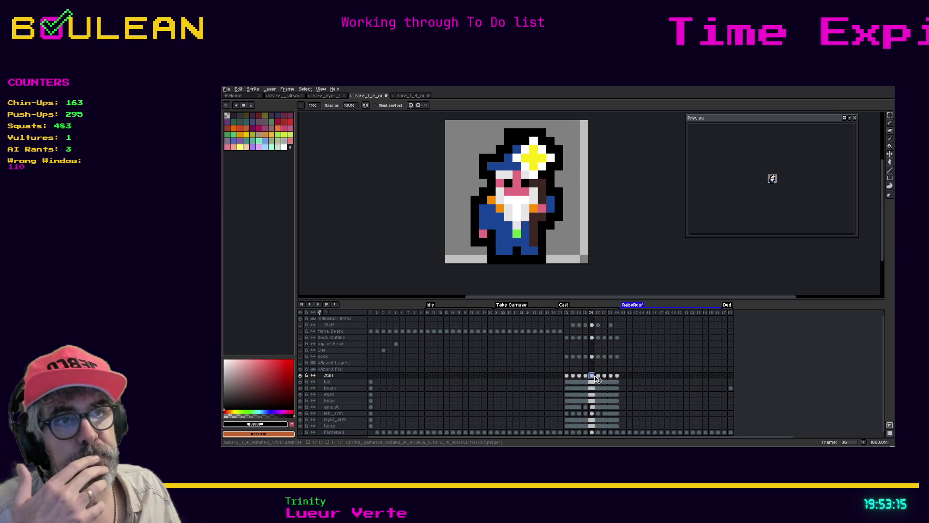
pyautogui.click(598, 377)
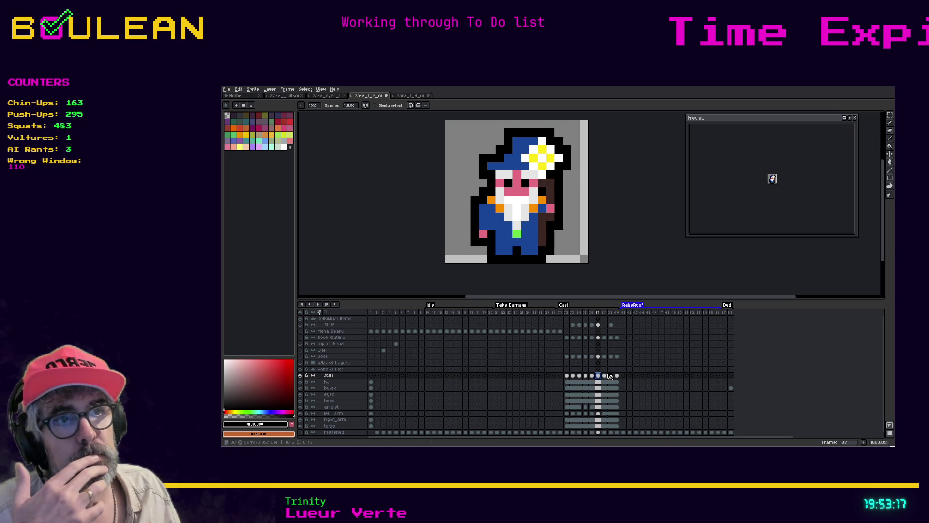
pyautogui.click(604, 377)
pyautogui.click(610, 377)
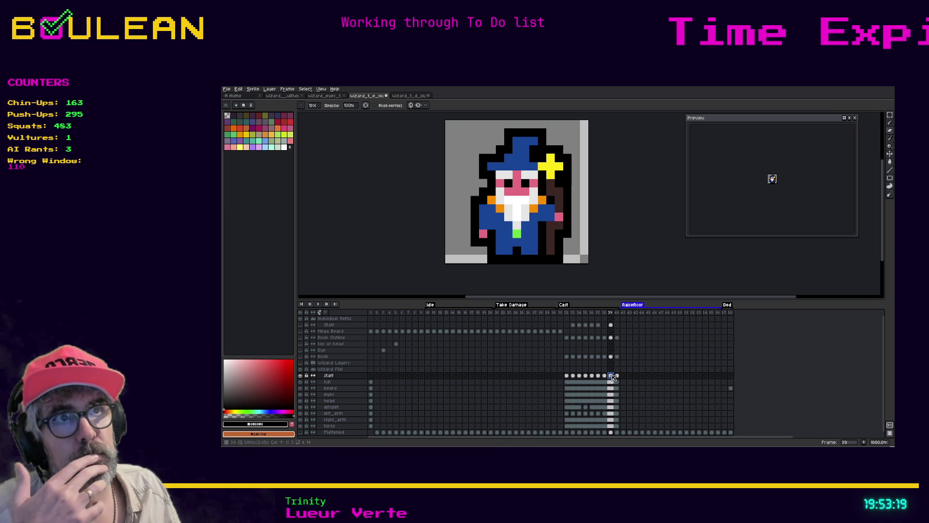
pyautogui.click(616, 377)
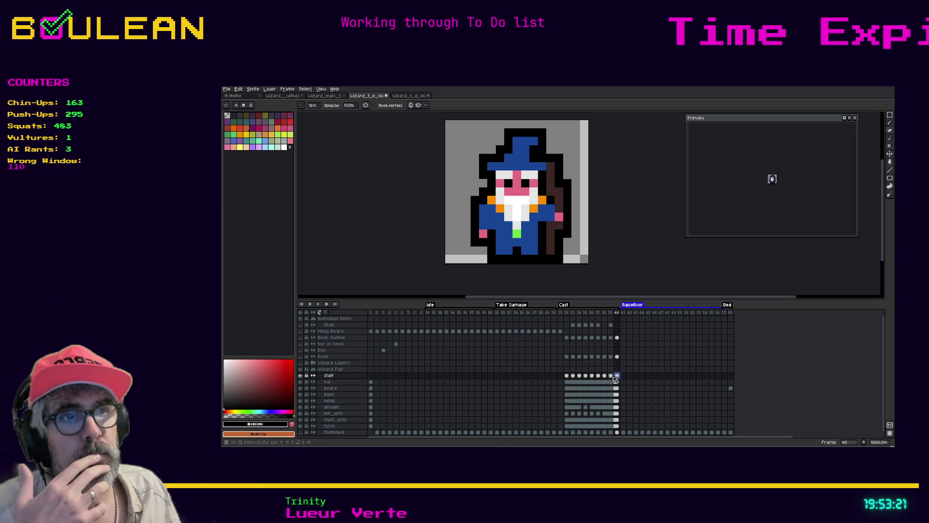
pyautogui.click(610, 376)
pyautogui.click(617, 376)
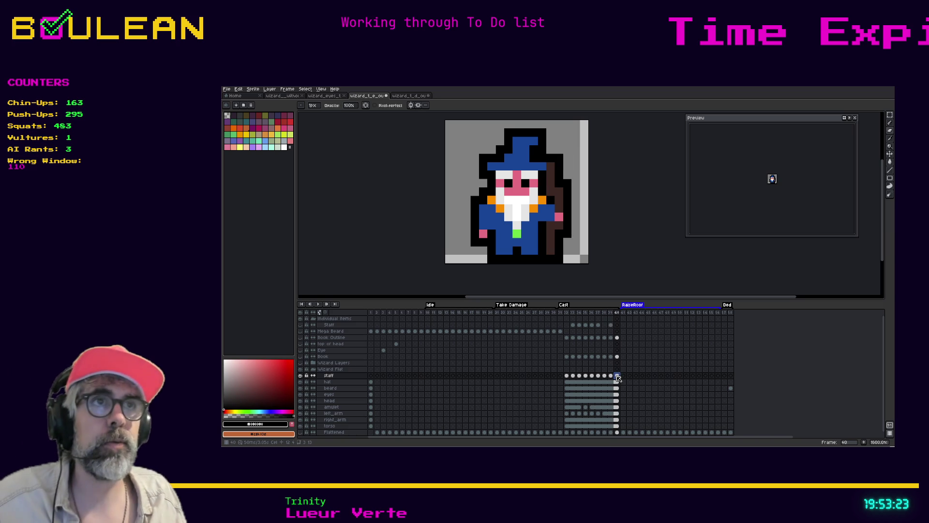
pyautogui.hotkey('ctrl', 's')
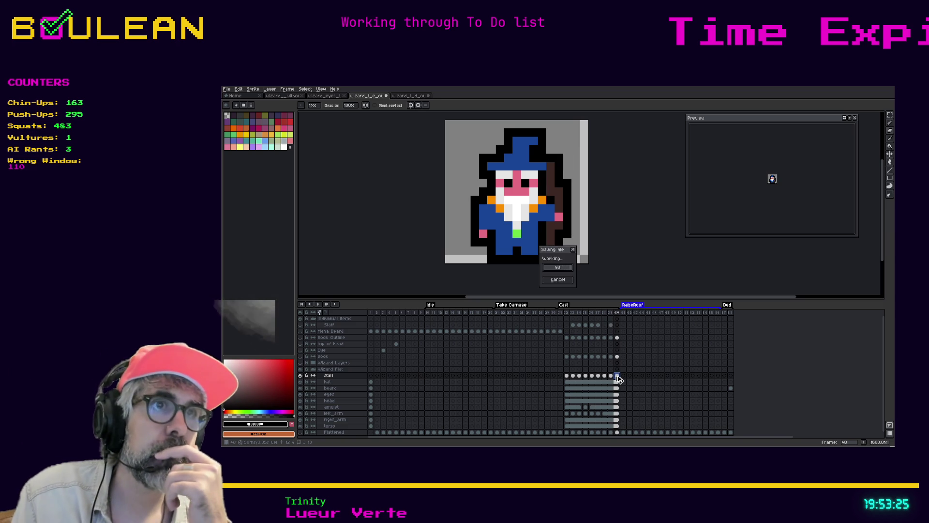
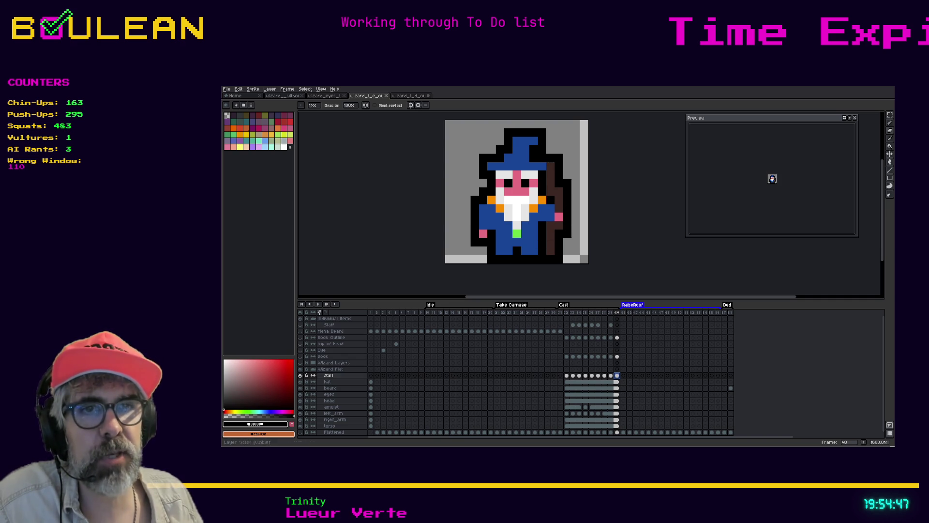
# With the hat layer hidden, step through frames 39, 38, 36 and 37, then show the hat again.
pyautogui.click(300, 382)
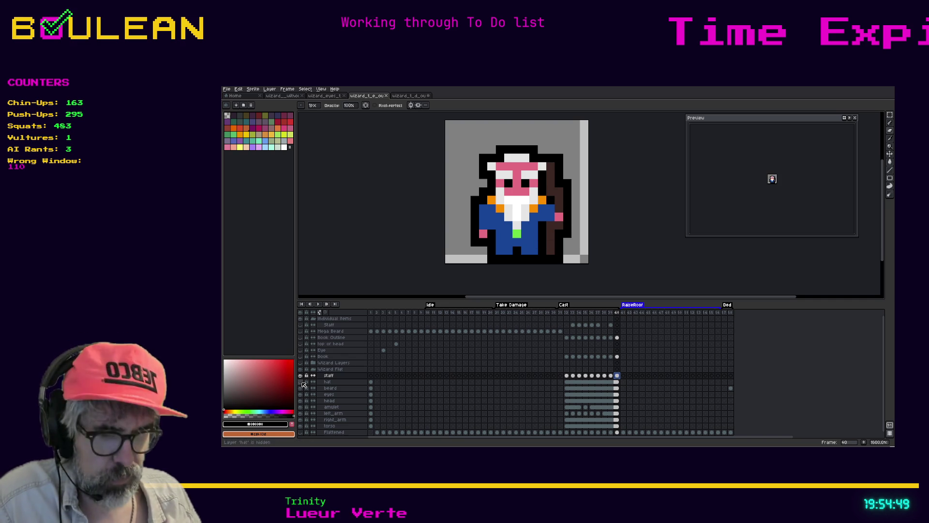
pyautogui.click(612, 376)
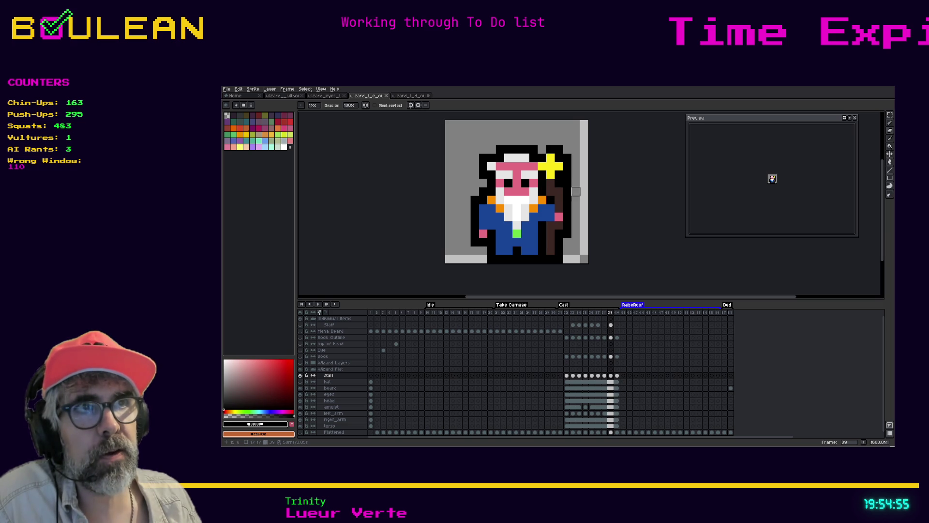
pyautogui.press('Left')
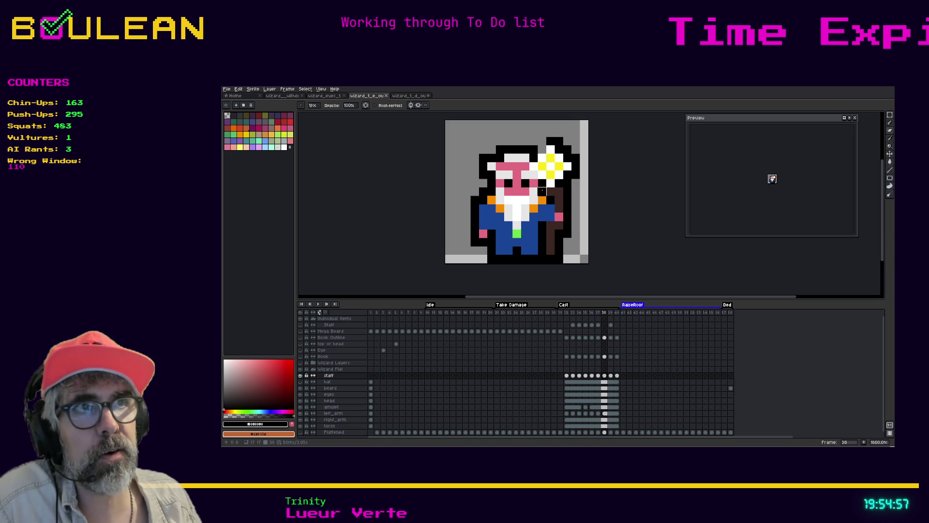
pyautogui.press('Left')
pyautogui.press('Left')
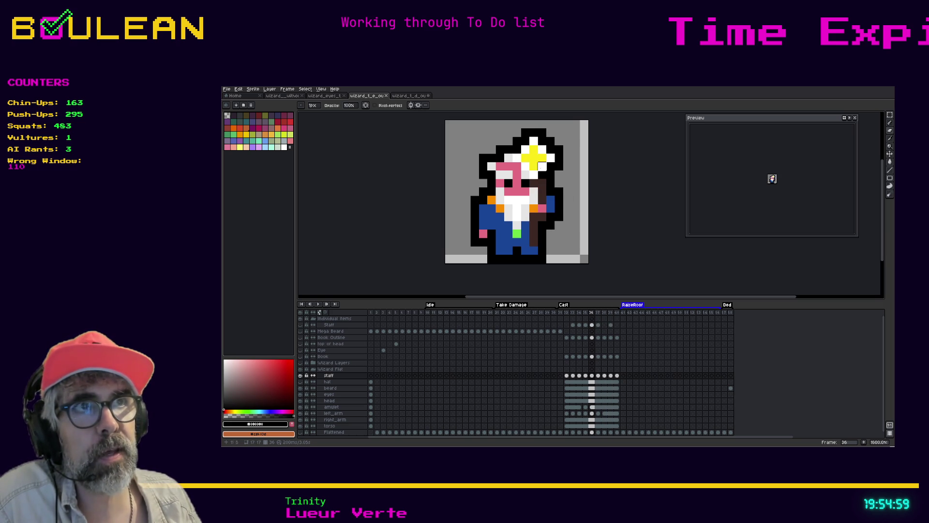
pyautogui.press('Right')
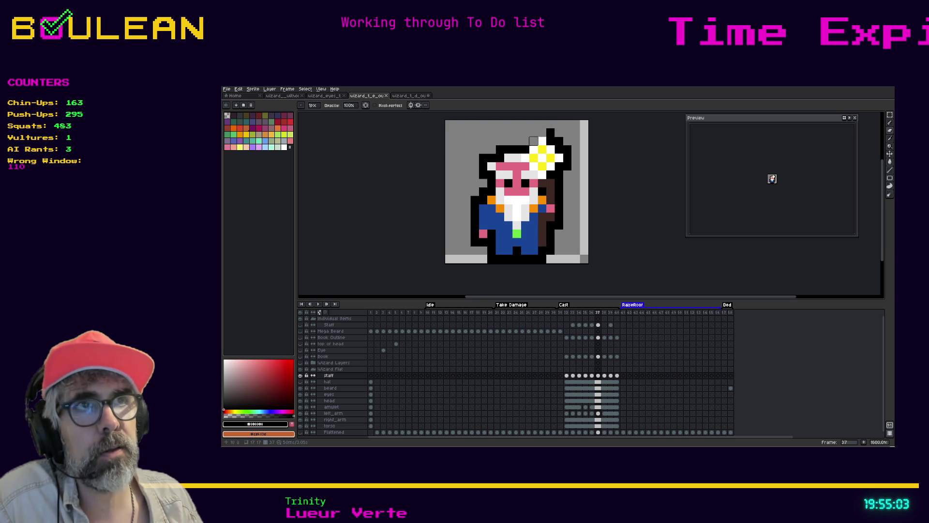
pyautogui.click(300, 382)
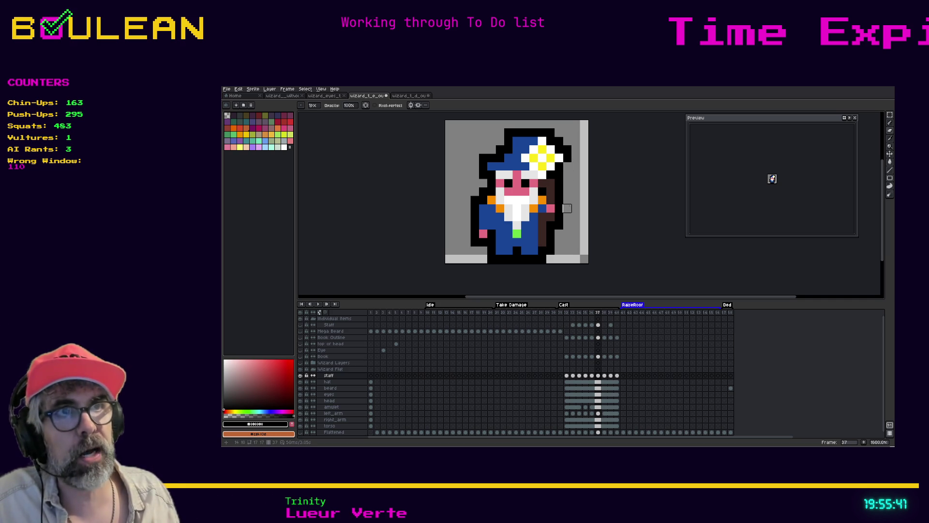
# Switch to the Pencil tool with the B shortcut.
pyautogui.press('b')
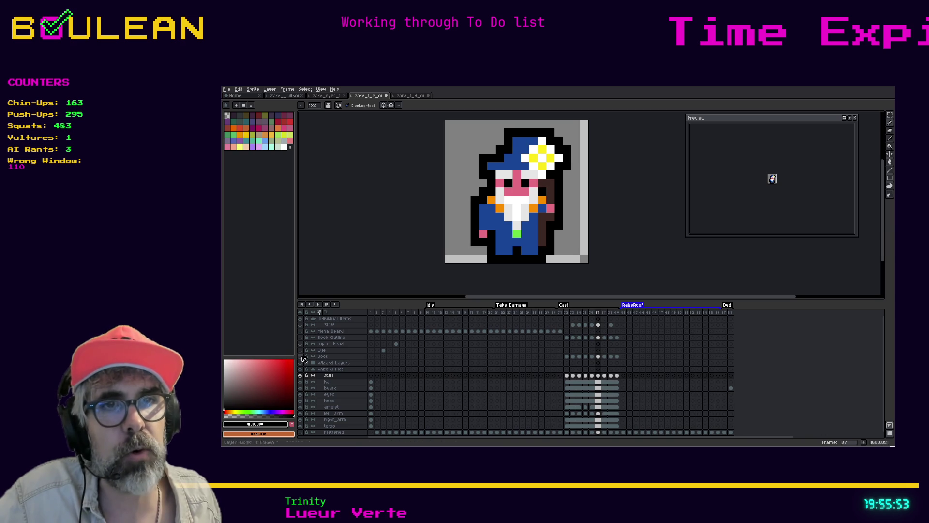
pyautogui.click(301, 388)
pyautogui.click(300, 389)
pyautogui.click(300, 382)
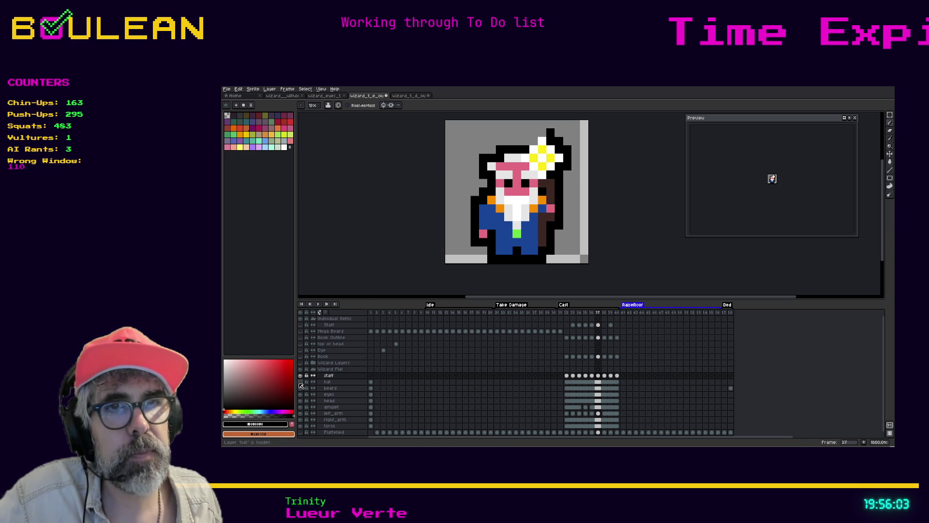
pyautogui.click(300, 382)
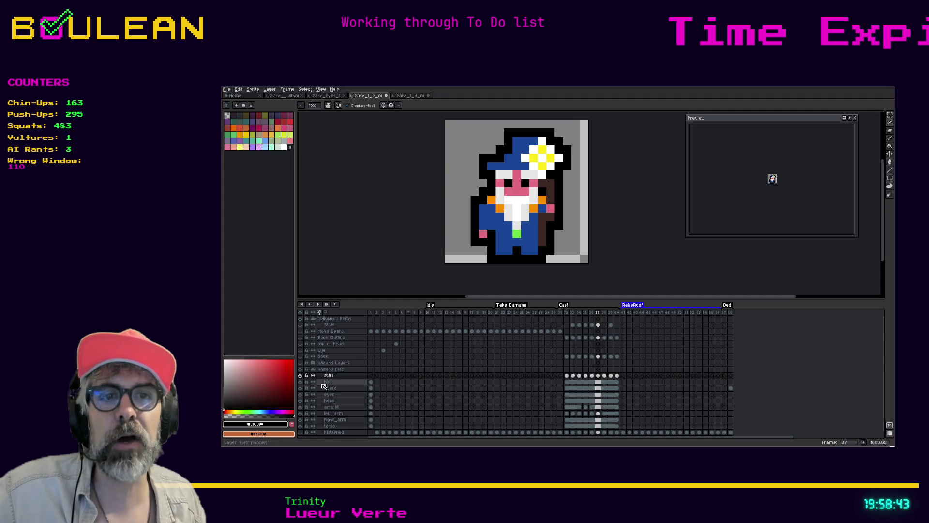
# Hide the hat layer, then open the Picrosser puzzle bookmark from the Games folder in a new browser tab.
pyautogui.click(300, 382)
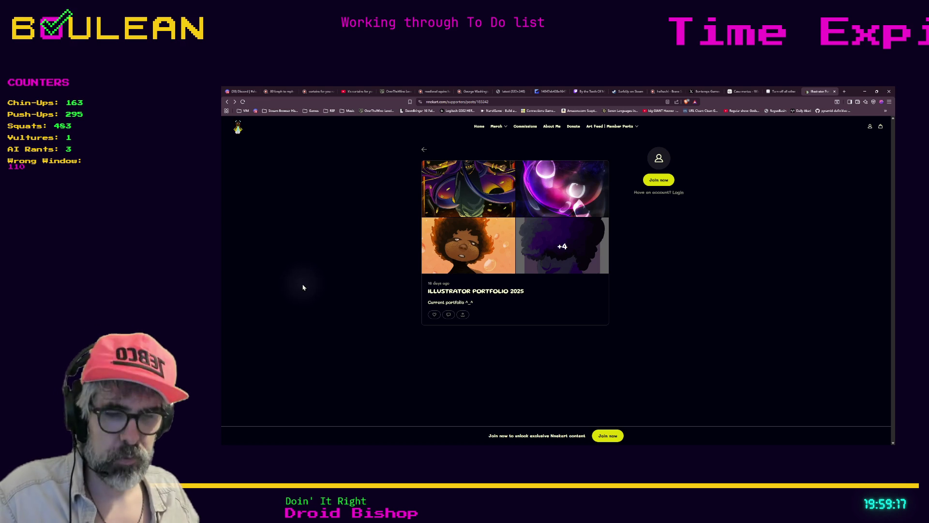
pyautogui.hotkey('ctrl', 't')
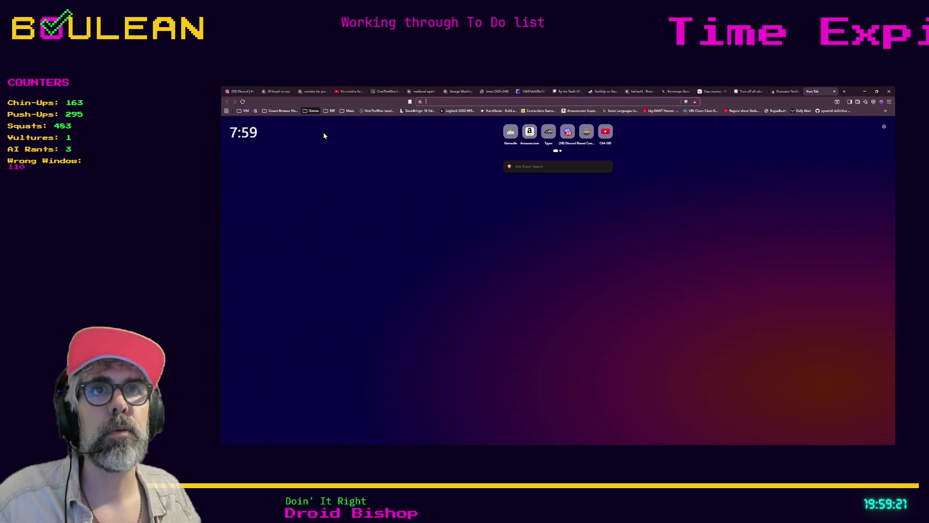
pyautogui.click(328, 125)
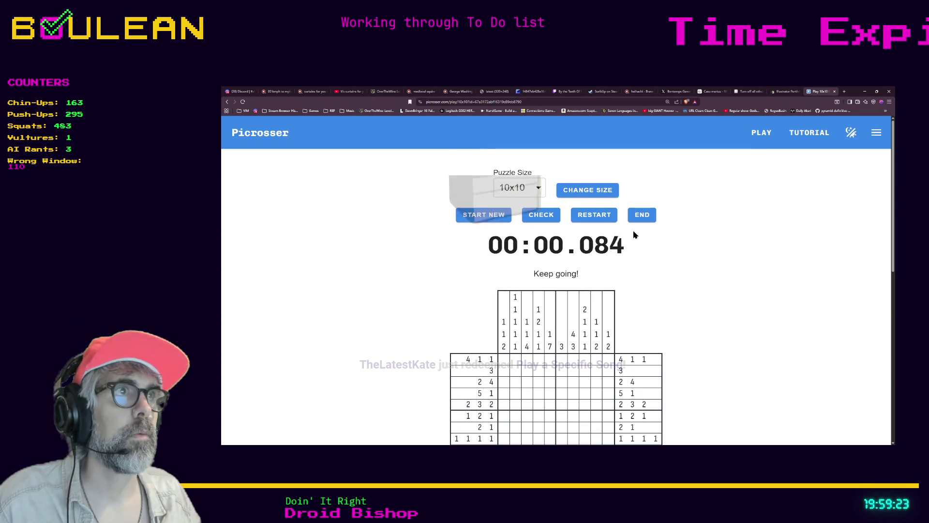
# Switch Picrosser to dark mode and start a new 10x10 puzzle.
pyautogui.click(850, 134)
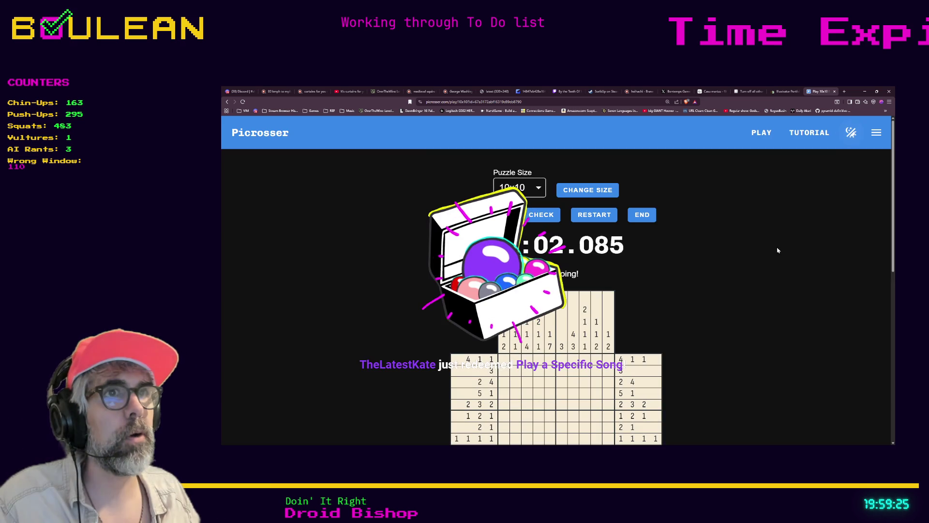
pyautogui.scroll(-1, 487, 160)
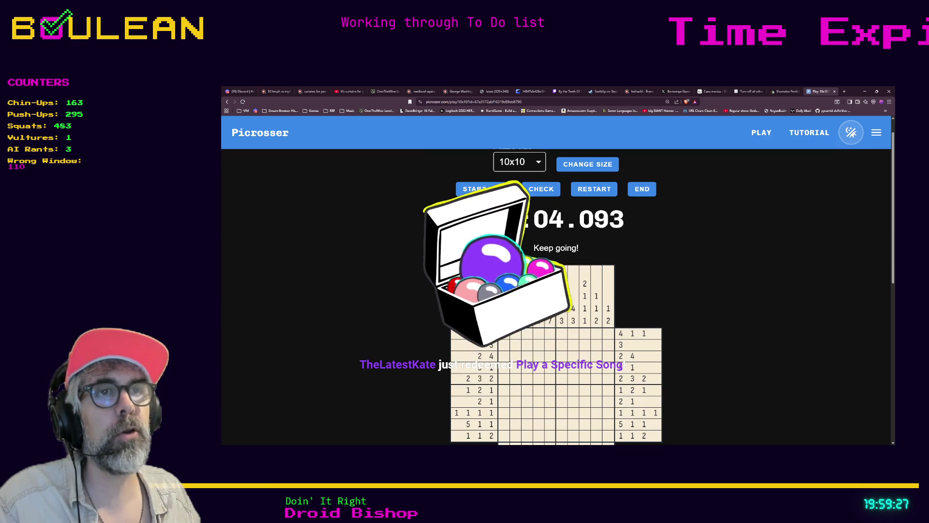
pyautogui.click(478, 193)
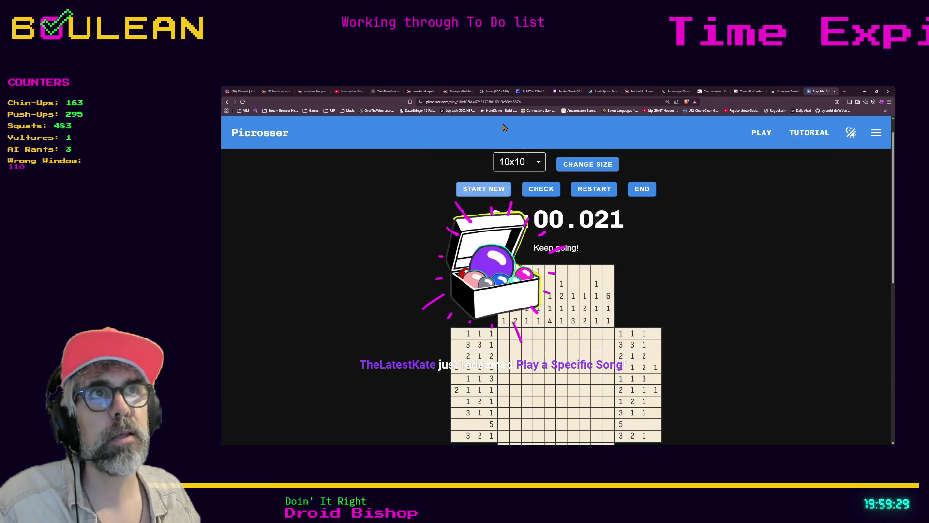
# Scroll down to the puzzle and show the page full screen with F11.
pyautogui.click(518, 102)
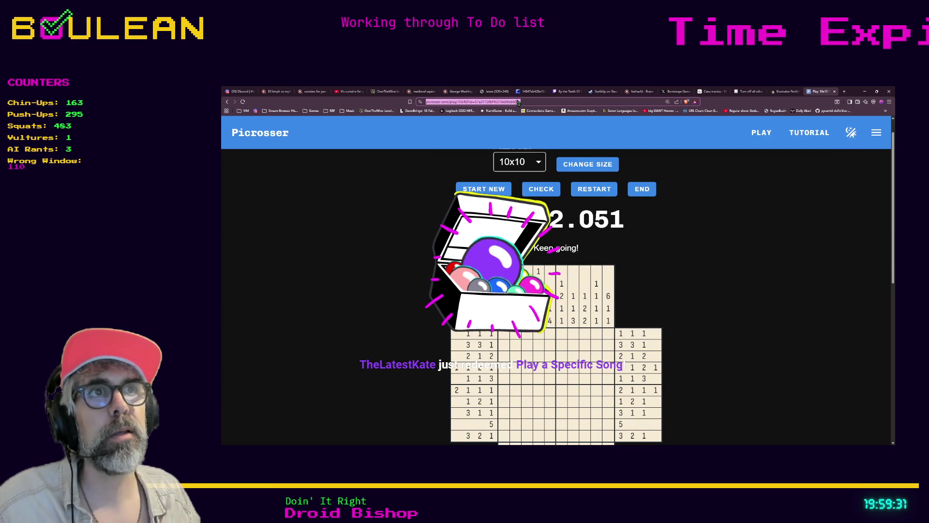
pyautogui.hotkey('alt', 'Tab')
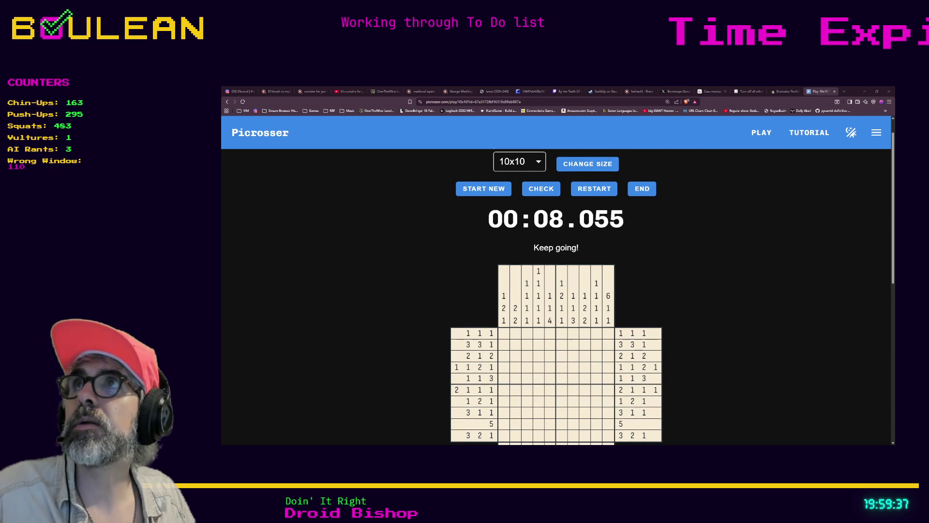
pyautogui.scroll(-1, 556, 291)
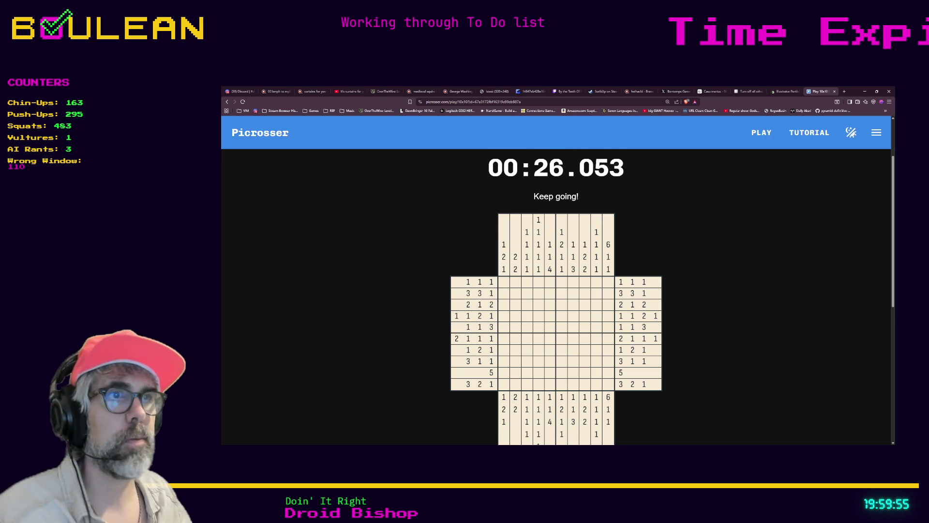
pyautogui.scroll(-1, 721, 245)
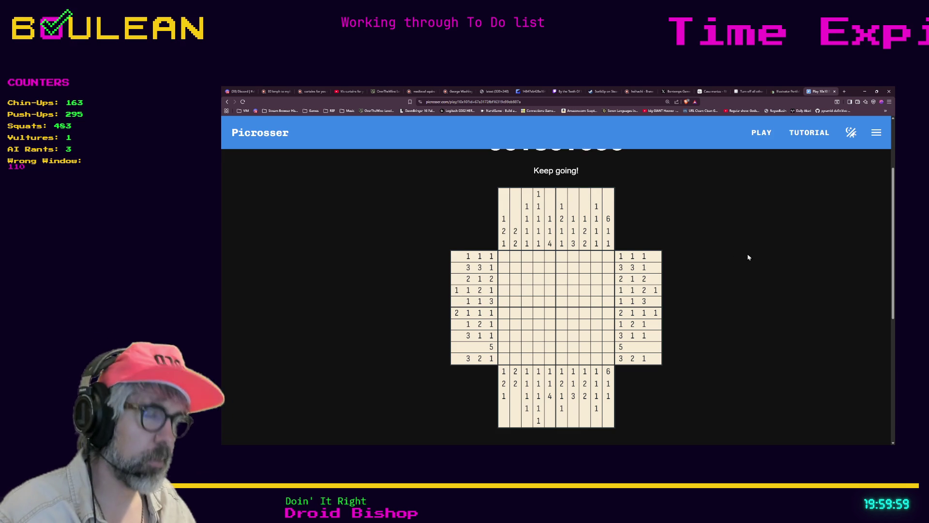
pyautogui.press('F11')
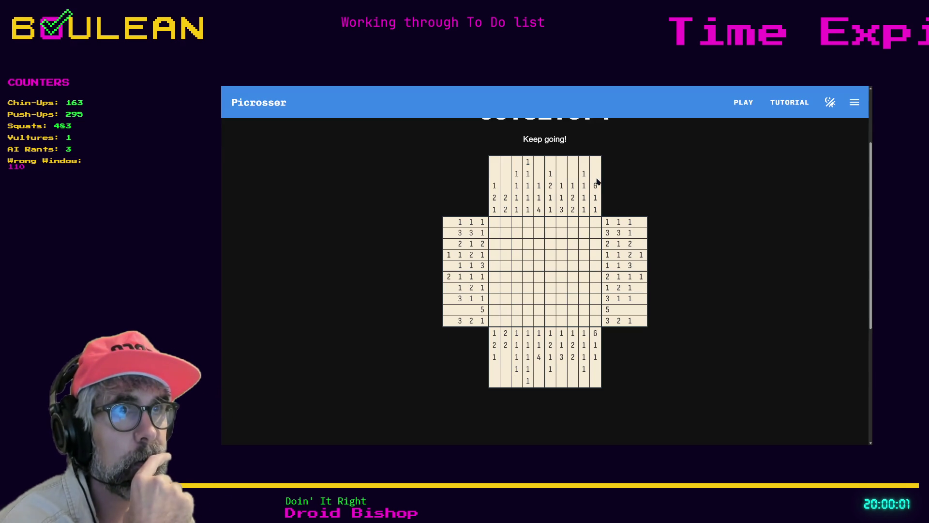
# Fill every cell of the rightmost column (column 10).
pyautogui.moveTo(596, 223); pyautogui.dragTo(599, 275)
pyautogui.click(595, 299)
pyautogui.click(595, 320)
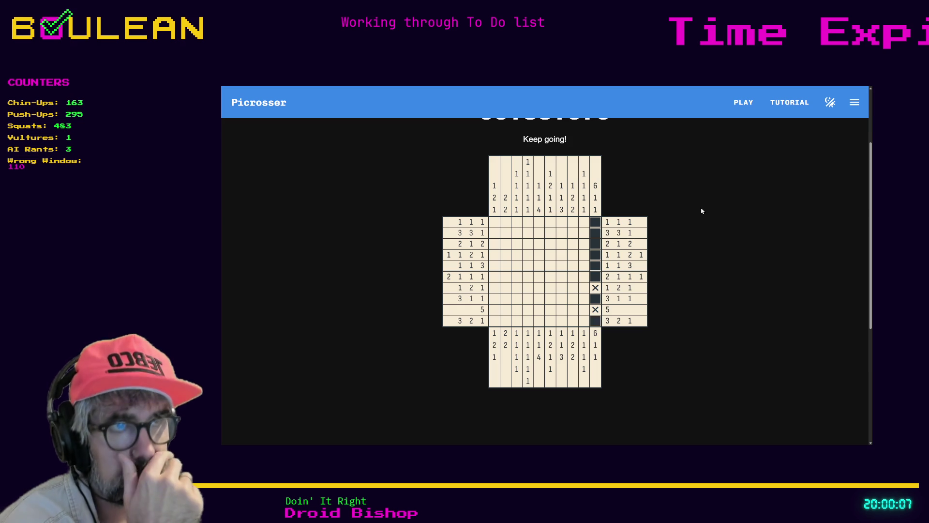
# Work up column 9: X rows 1, 2, 4, 6, 8 and 10, fill rows 3 and 5, and fill row 5's column 8.
pyautogui.rightClick(584, 321)
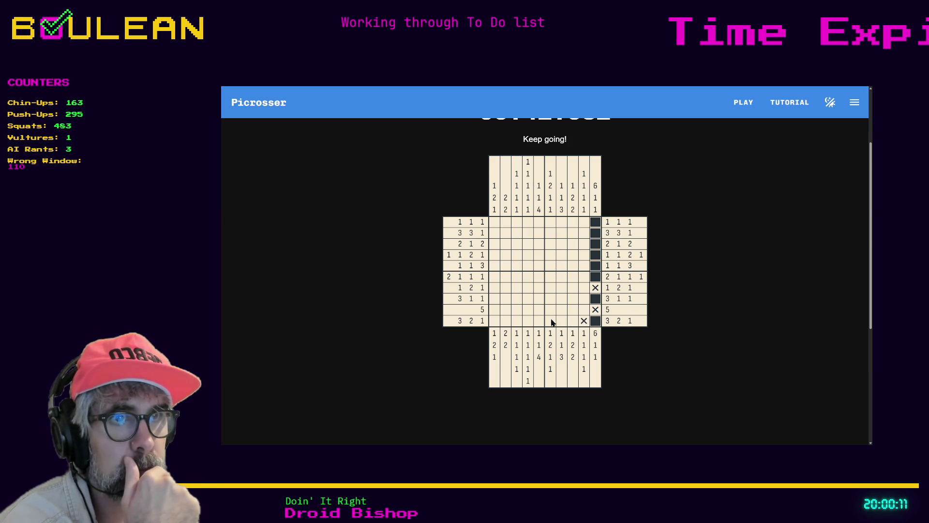
pyautogui.rightClick(583, 300)
pyautogui.rightClick(583, 277)
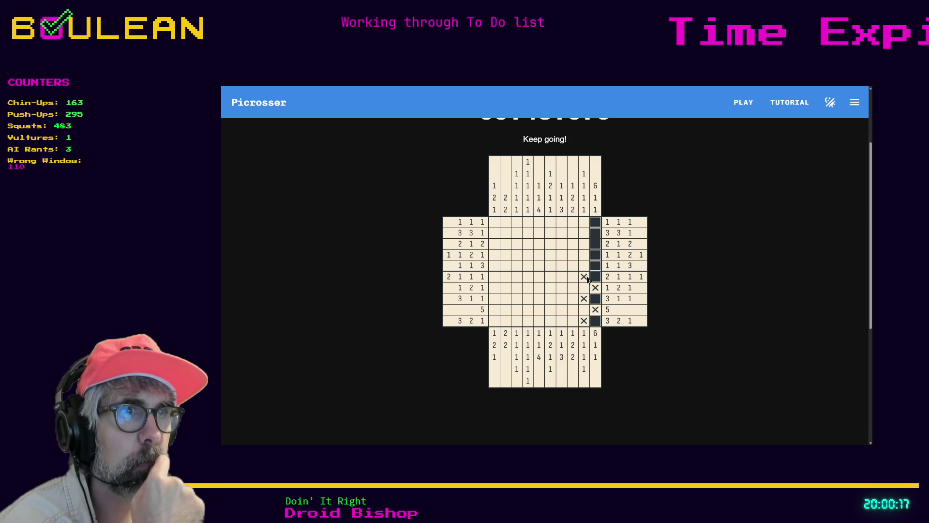
pyautogui.moveTo(584, 267); pyautogui.dragTo(575, 271)
pyautogui.rightClick(564, 269)
pyautogui.rightClick(584, 255)
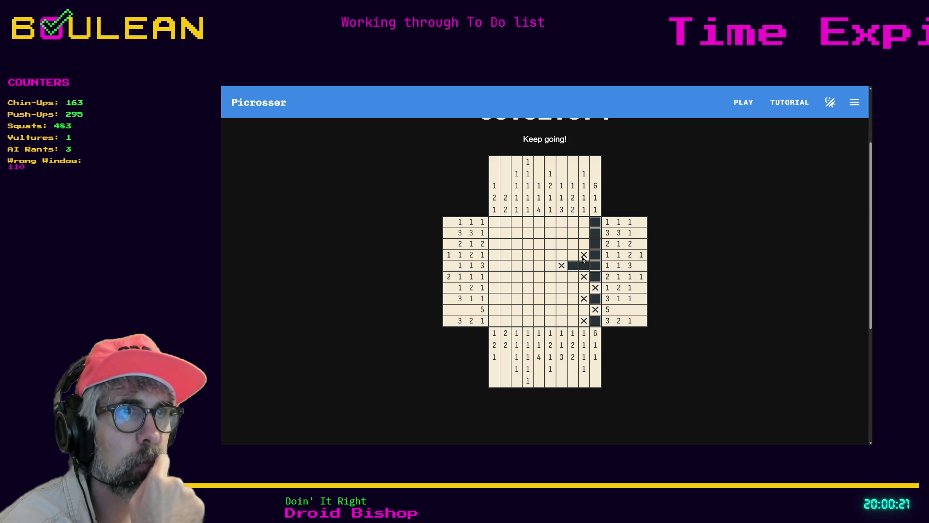
pyautogui.click(584, 244)
pyautogui.rightClick(572, 245)
pyautogui.rightClick(584, 235)
pyautogui.rightClick(584, 222)
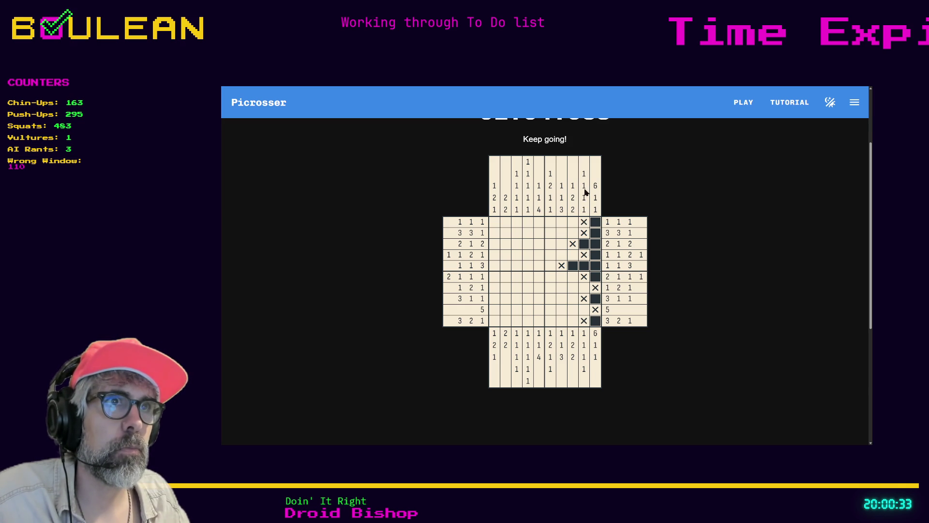
# Fill column 9 of row 7, columns 8 and 9 of the 1 2 1 row, and the five-cell run in the row clued 5.
pyautogui.click(584, 290)
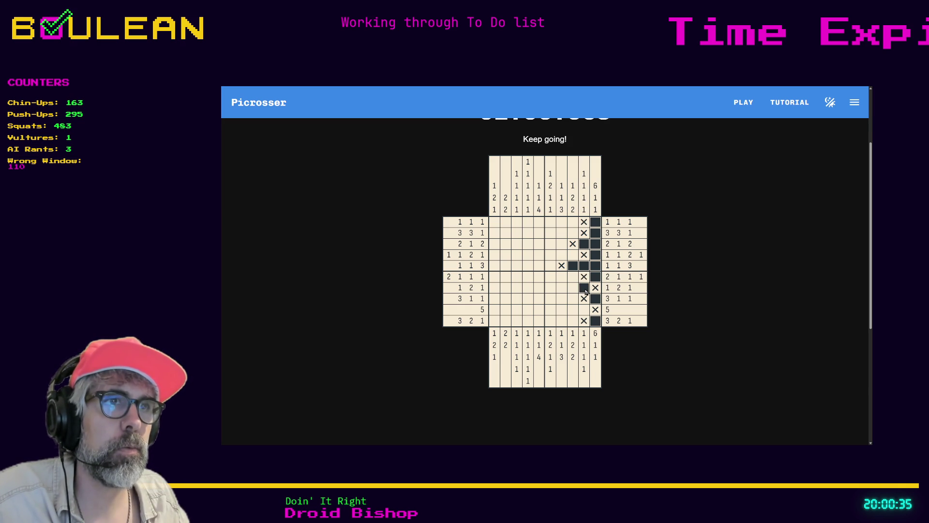
pyautogui.click(586, 310)
pyautogui.click(573, 288)
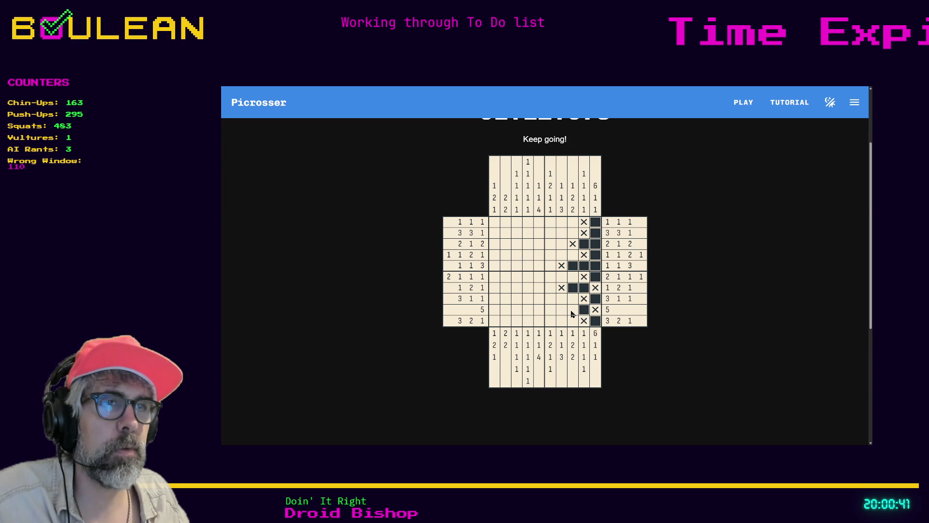
pyautogui.moveTo(571, 313); pyautogui.dragTo(496, 314)
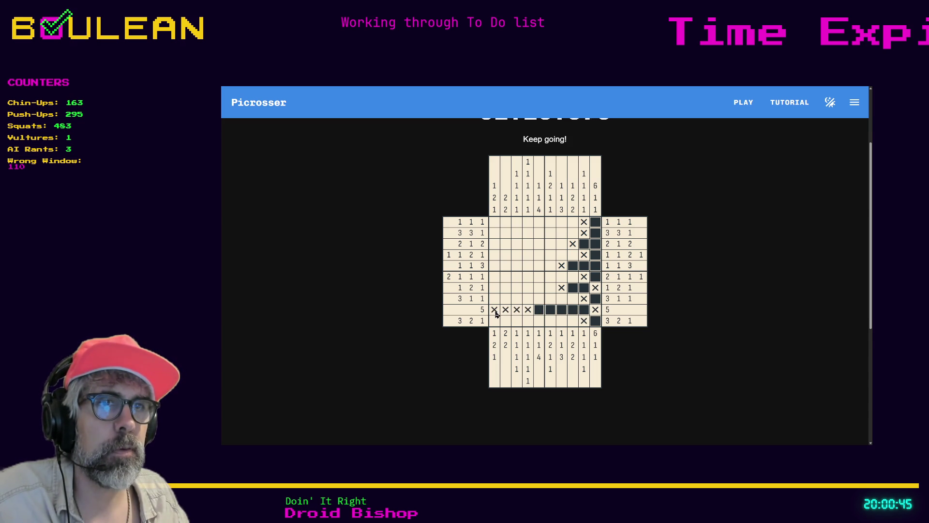
# Grey out the bottom row's satisfied 1 clue and the finished clues of columns 9 and 10.
pyautogui.click(629, 322)
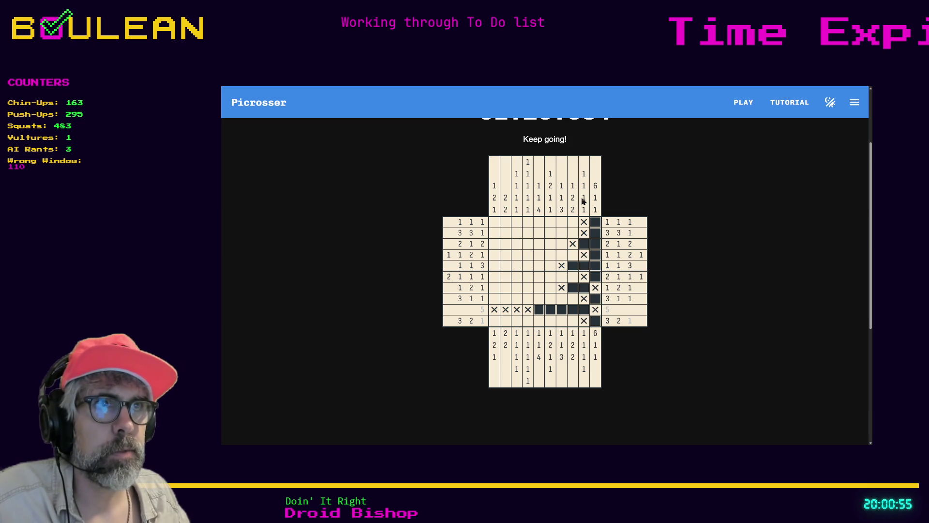
pyautogui.click(584, 174)
pyautogui.click(584, 188)
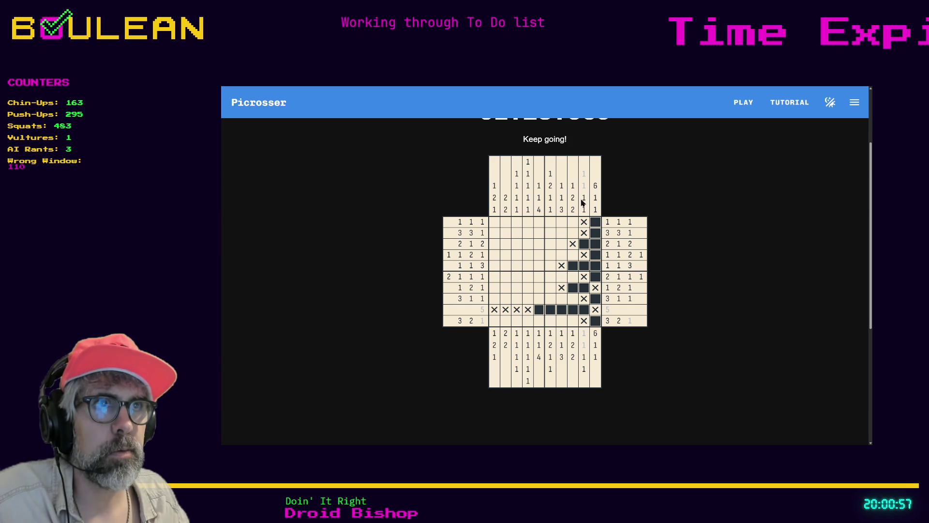
pyautogui.click(585, 209)
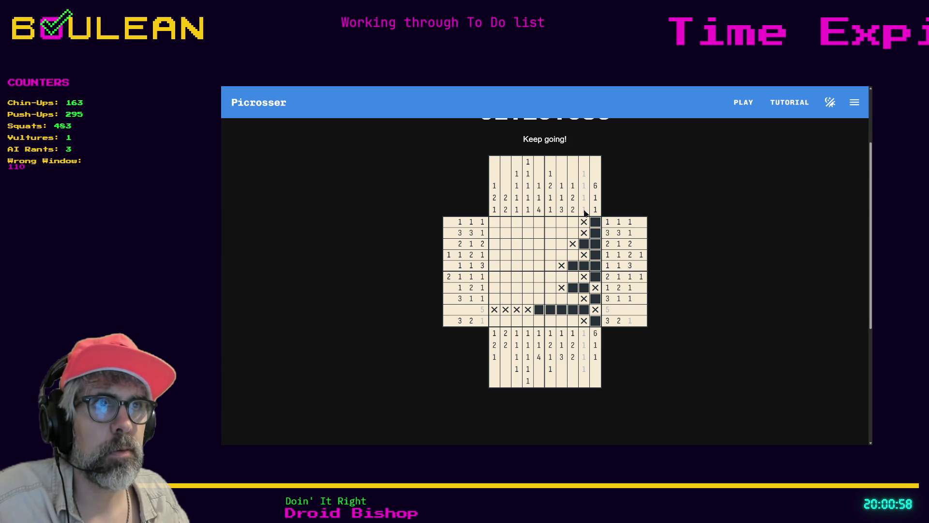
pyautogui.click(596, 189)
pyautogui.click(596, 198)
pyautogui.click(595, 210)
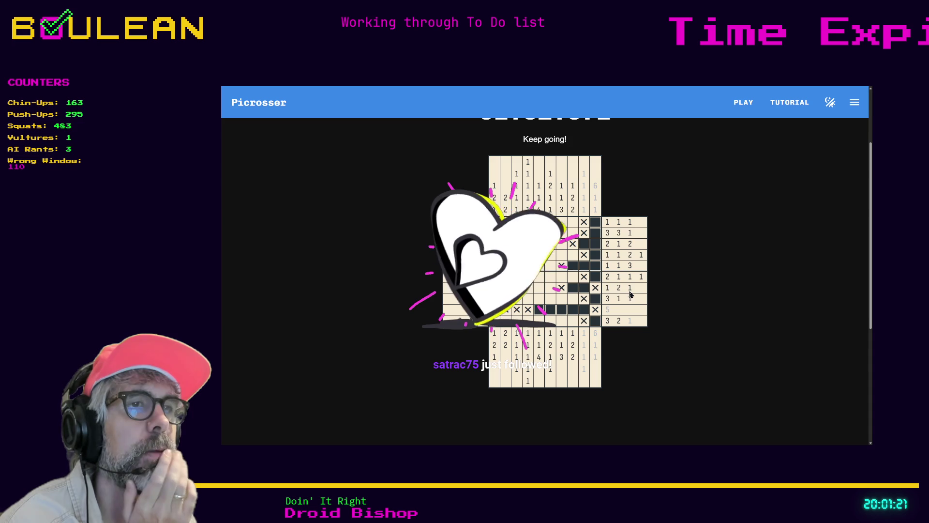
# X a 1 2 1 row cell, fill row 5's column 8, row 8's column 7, and column 5 in rows 7–8.
pyautogui.rightClick(569, 288)
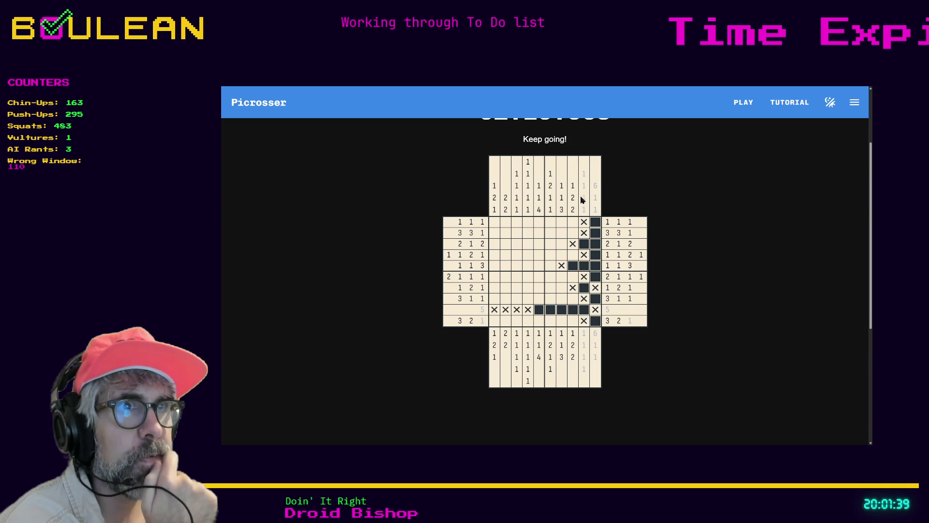
pyautogui.click(571, 266)
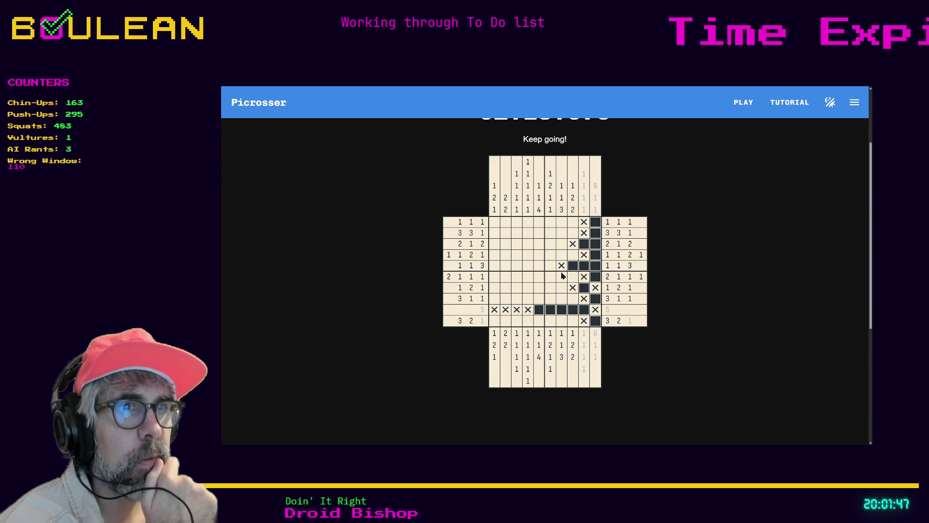
pyautogui.click(561, 298)
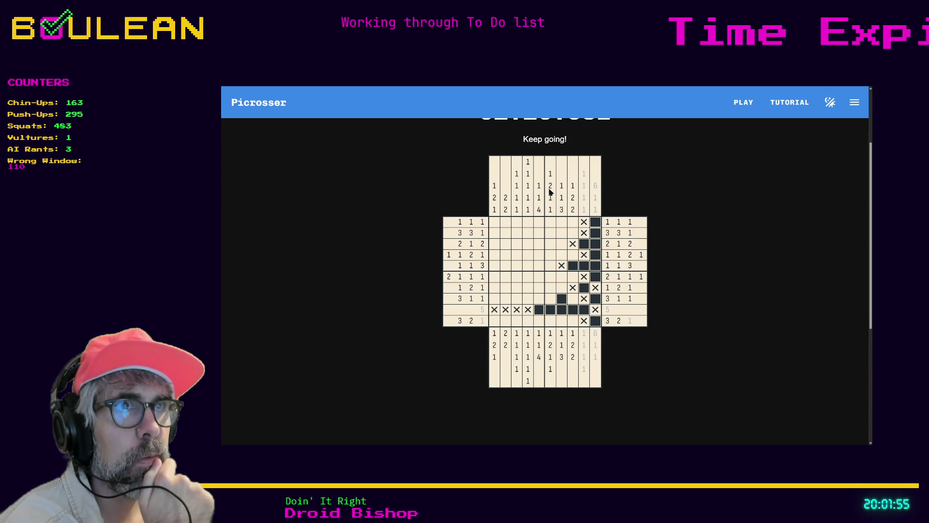
pyautogui.moveTo(539, 300); pyautogui.dragTo(540, 288)
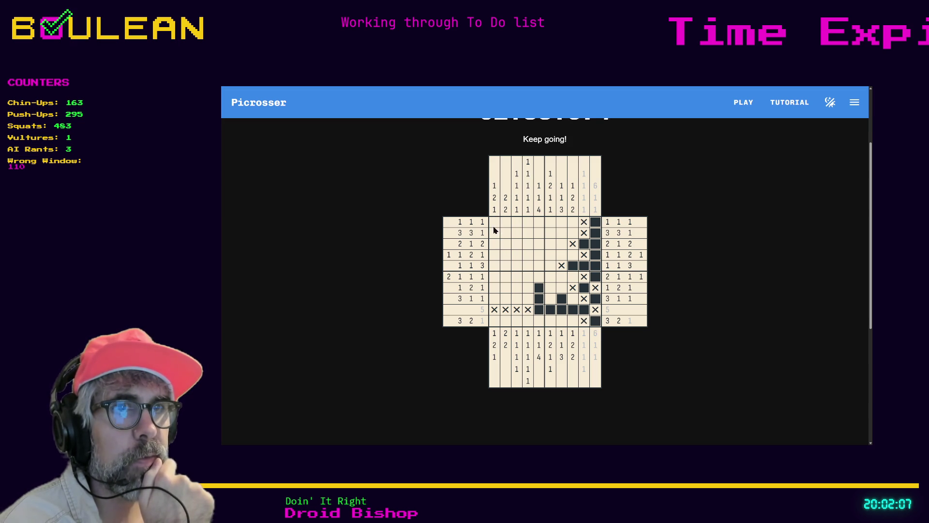
# Complete the bottom row's blocks with an X in the gap, then cross off its 2 clue.
pyautogui.click(505, 320)
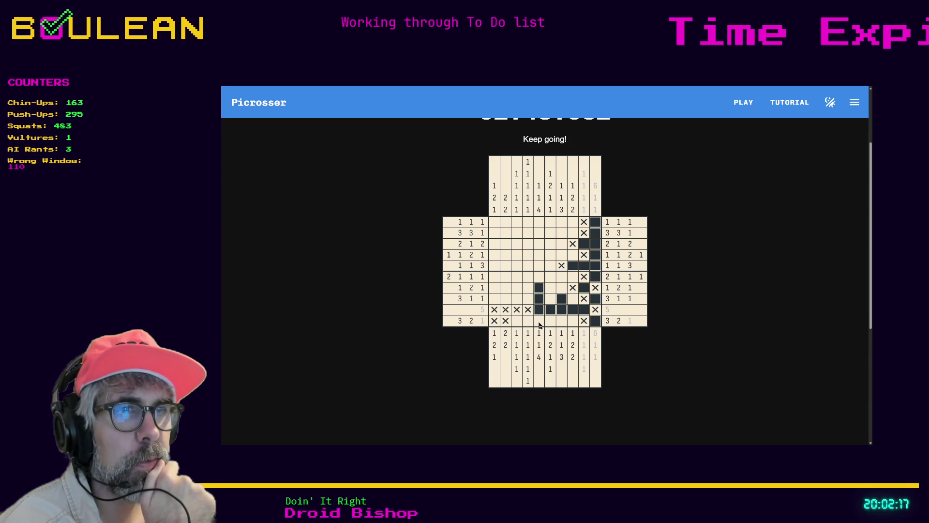
pyautogui.click(573, 320)
pyautogui.click(561, 320)
pyautogui.rightClick(550, 320)
pyautogui.click(539, 320)
pyautogui.click(528, 320)
pyautogui.click(516, 320)
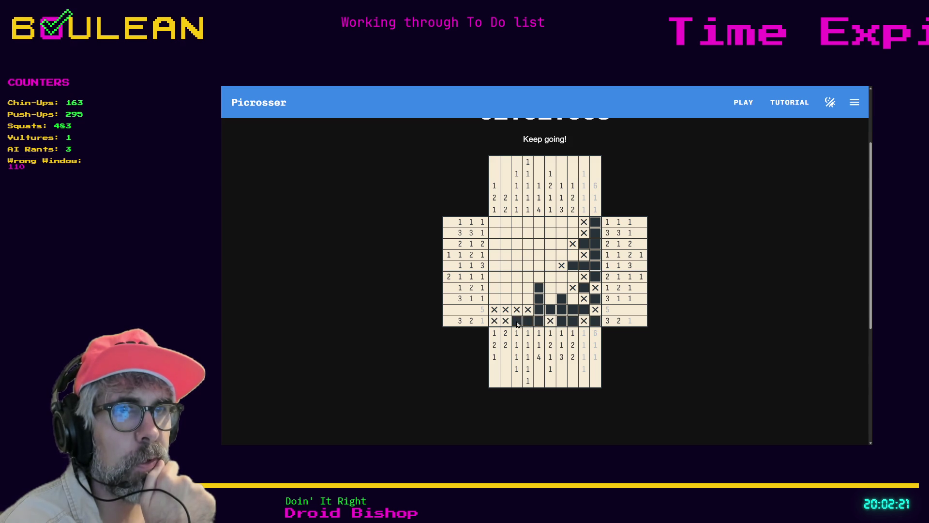
pyautogui.click(472, 321)
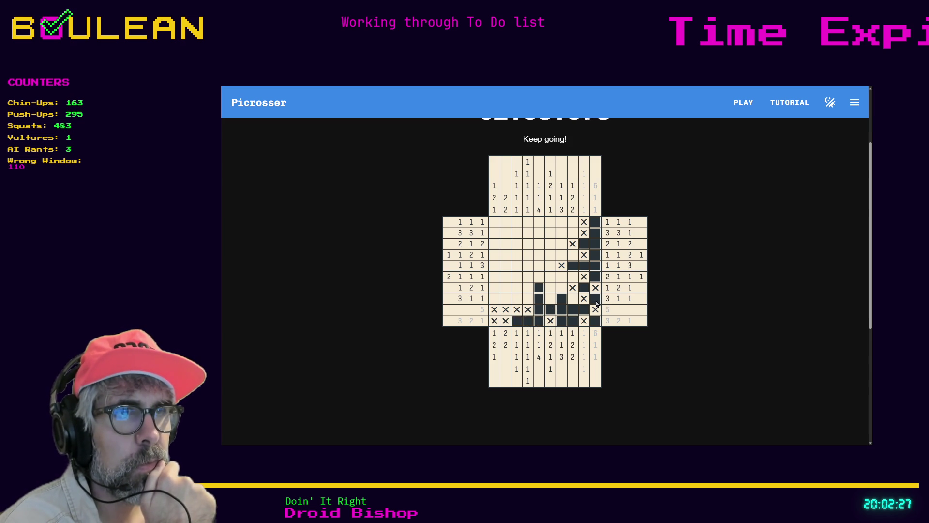
# Finish the 3 1 1 row, filling two cells and marking X in three, then cross off its 1 clues.
pyautogui.rightClick(572, 299)
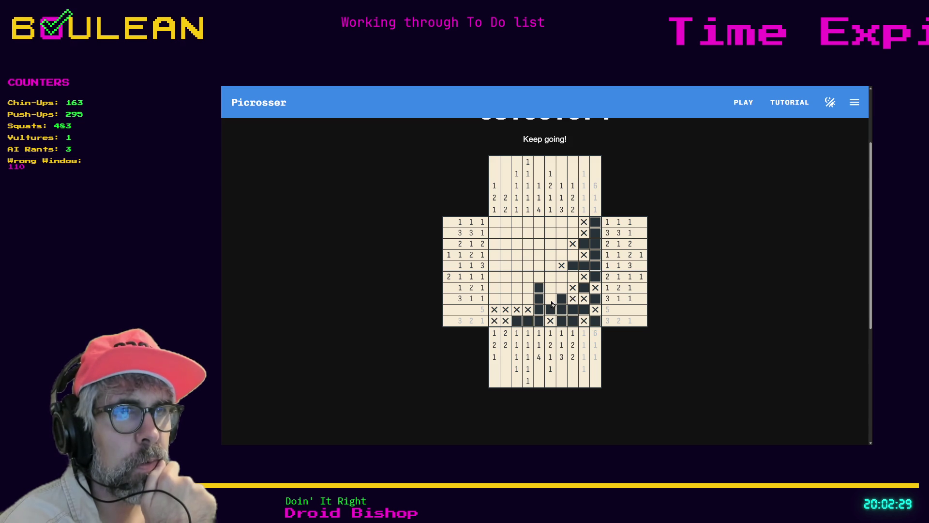
pyautogui.click(527, 299)
pyautogui.click(516, 299)
pyautogui.rightClick(505, 299)
pyautogui.rightClick(494, 299)
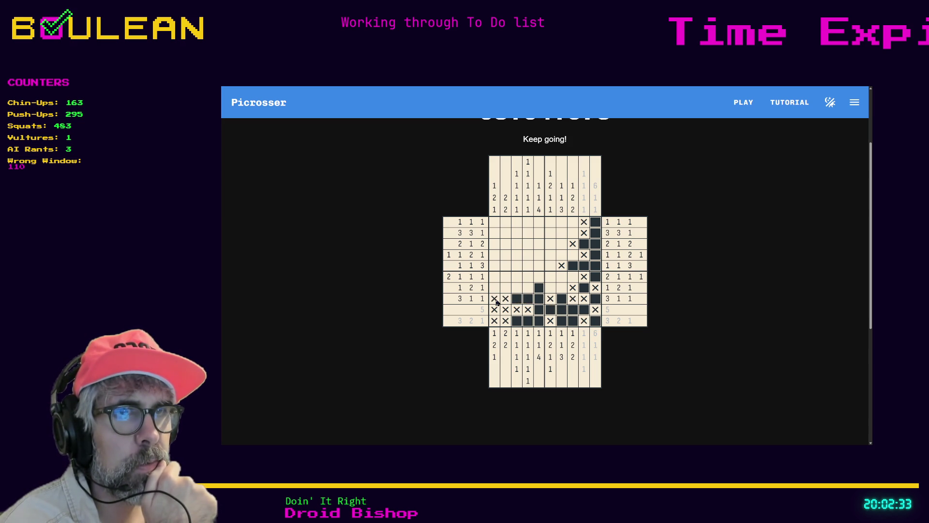
pyautogui.click(482, 299)
pyautogui.click(472, 299)
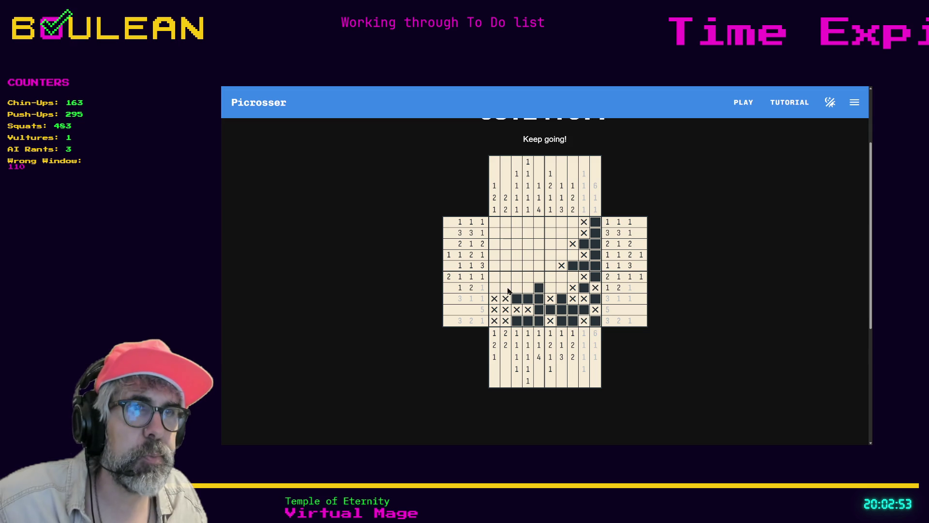
# Mark X in the 1 2 1 row and at row 6 column 5, after trying and clearing a row-2 fill.
pyautogui.rightClick(561, 289)
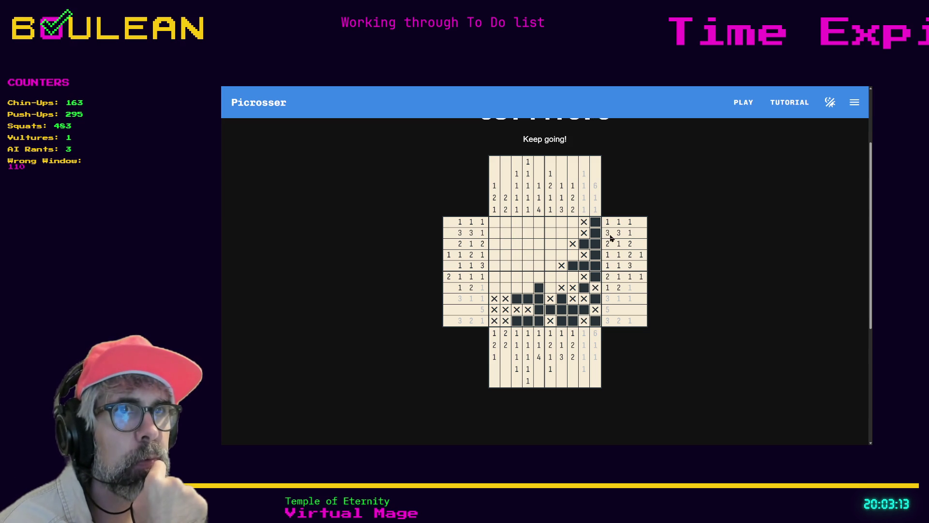
pyautogui.moveTo(505, 237); pyautogui.dragTo(516, 237)
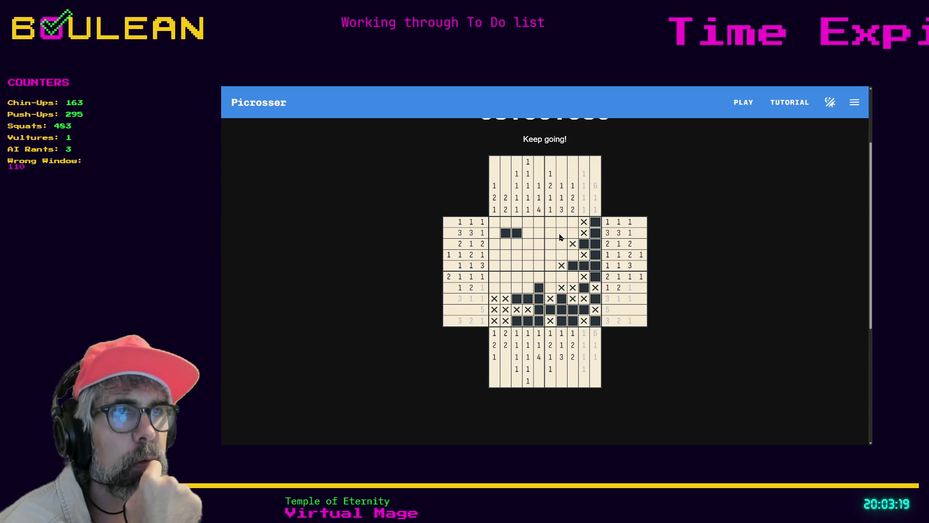
pyautogui.click(517, 237)
pyautogui.click(506, 237)
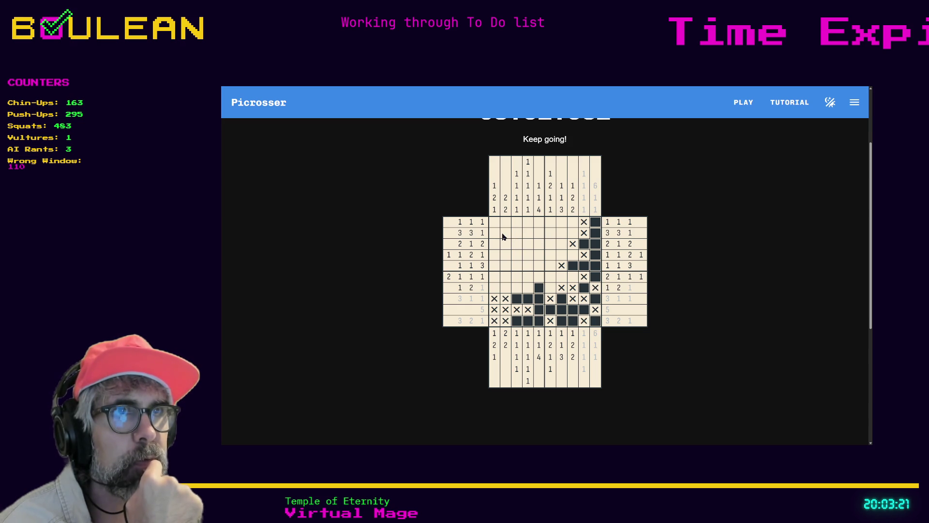
pyautogui.rightClick(538, 276)
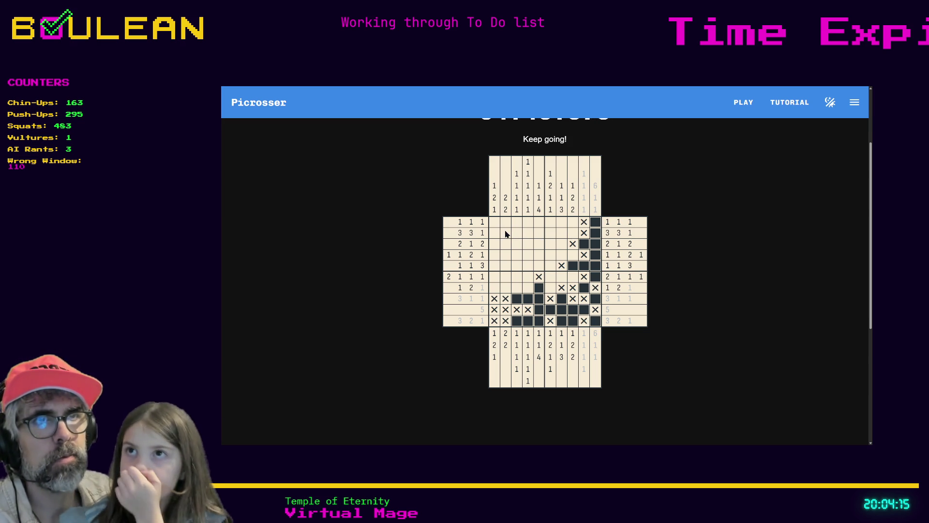
# Fill columns 2–3 and 6–7 of row 2, and mark X above and below columns 6–7.
pyautogui.moveTo(506, 234); pyautogui.dragTo(516, 238)
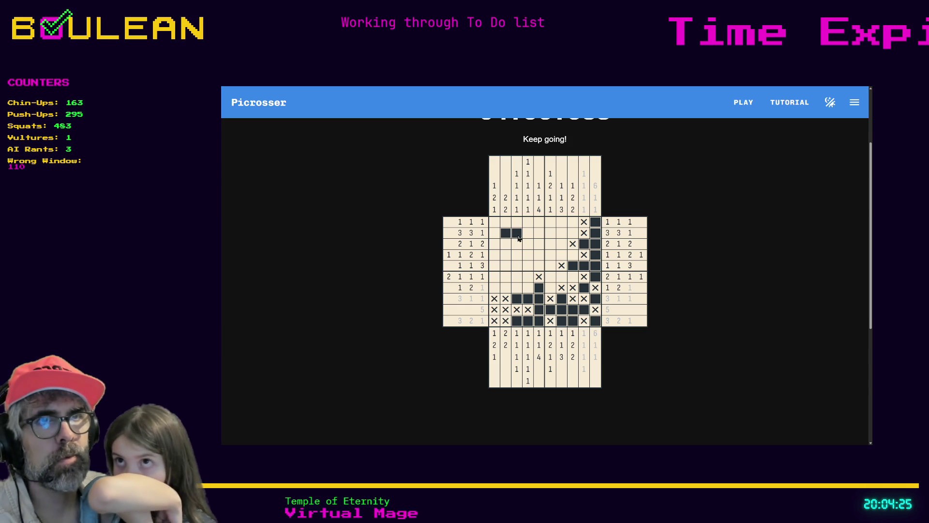
pyautogui.click(549, 236)
pyautogui.click(561, 236)
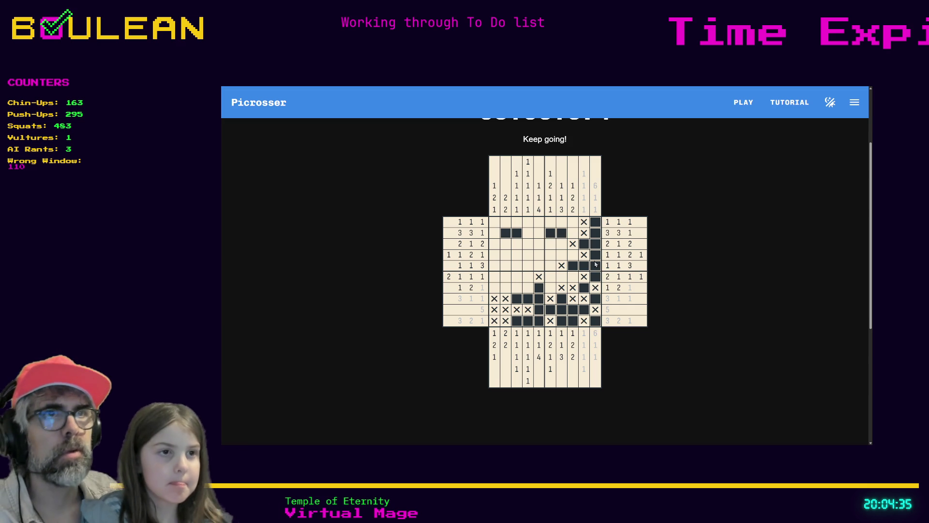
pyautogui.rightClick(562, 221)
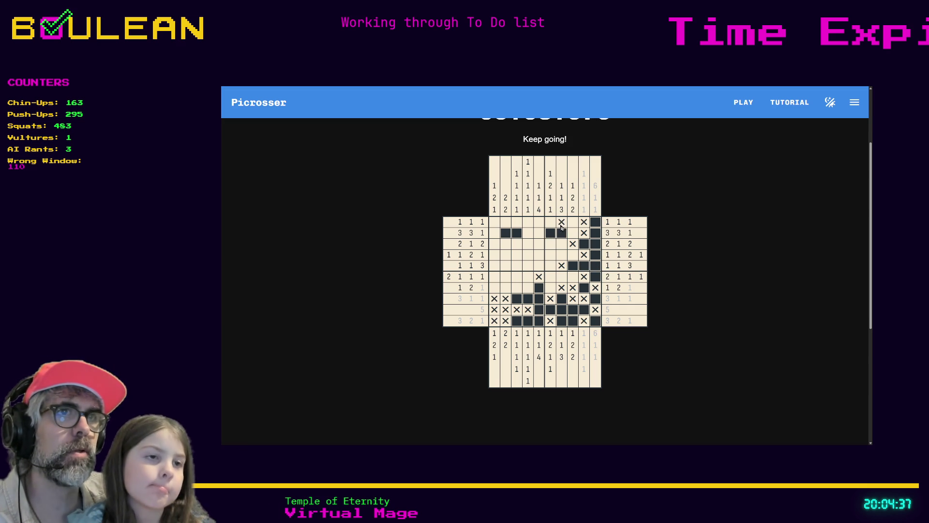
pyautogui.rightClick(561, 243)
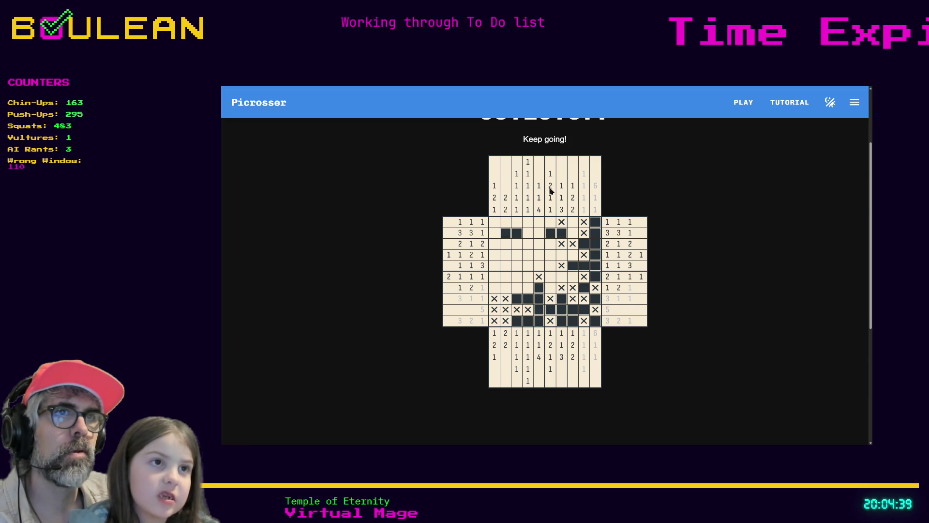
pyautogui.rightClick(550, 221)
pyautogui.rightClick(550, 243)
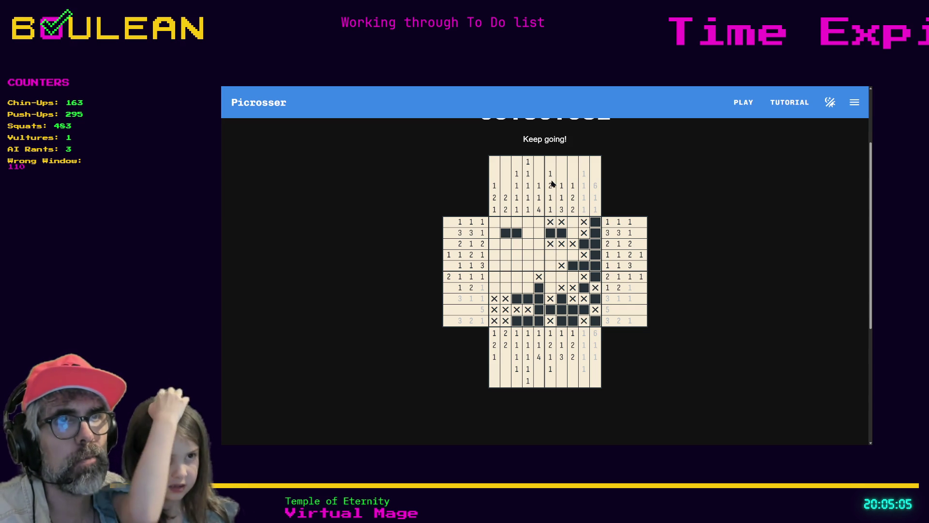
# Complete column 6 by filling rows 4, 5 and 7 with an X in row 6, and grey its clues.
pyautogui.click(550, 255)
pyautogui.click(550, 265)
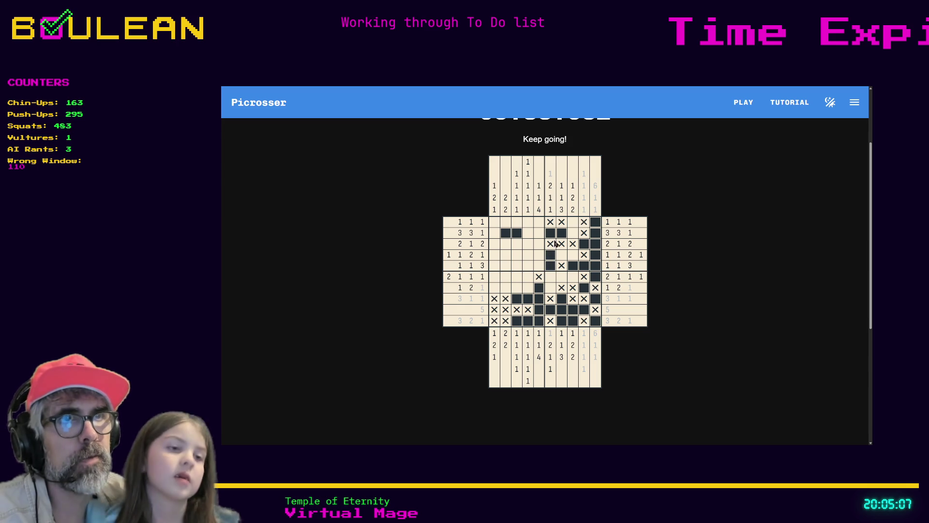
pyautogui.click(554, 194)
pyautogui.rightClick(550, 279)
pyautogui.click(551, 288)
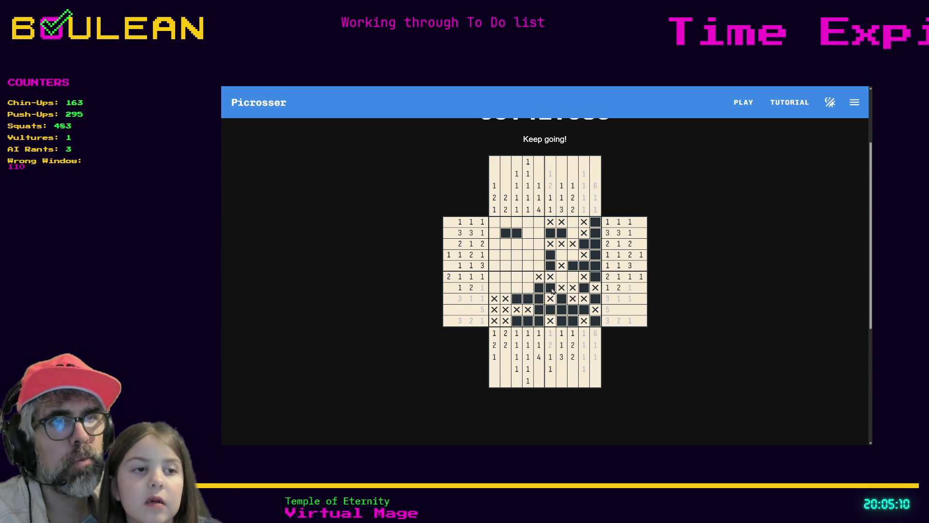
pyautogui.click(550, 209)
pyautogui.click(550, 198)
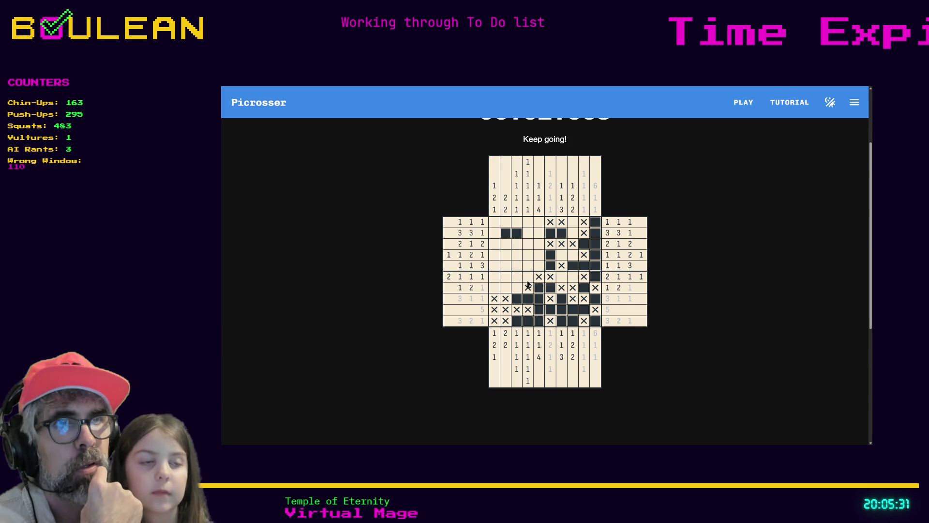
# Cross off column 4's 1 clues, then fill cells 1, 2 and 4 of the 2 1 1 1 row, marking X on cell 3.
pyautogui.click(528, 209)
pyautogui.click(528, 198)
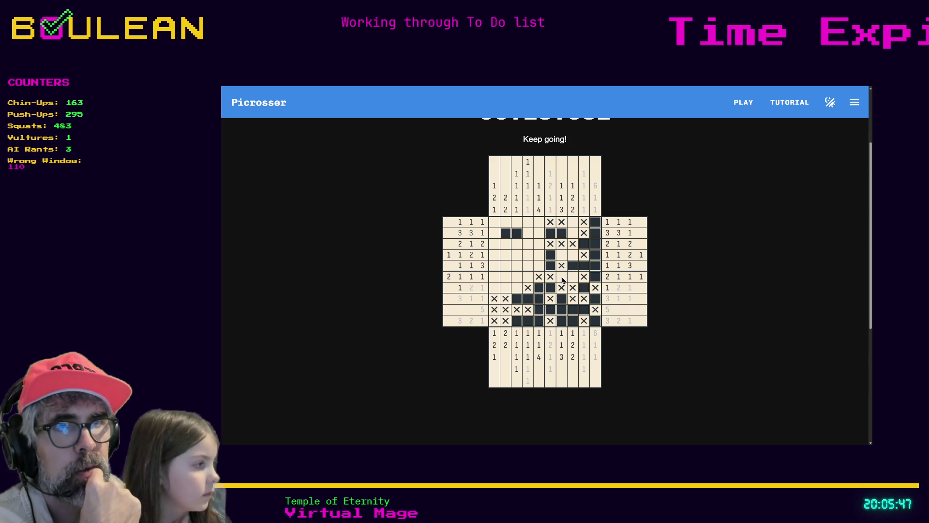
pyautogui.click(496, 276)
pyautogui.click(505, 277)
pyautogui.rightClick(516, 277)
pyautogui.click(528, 277)
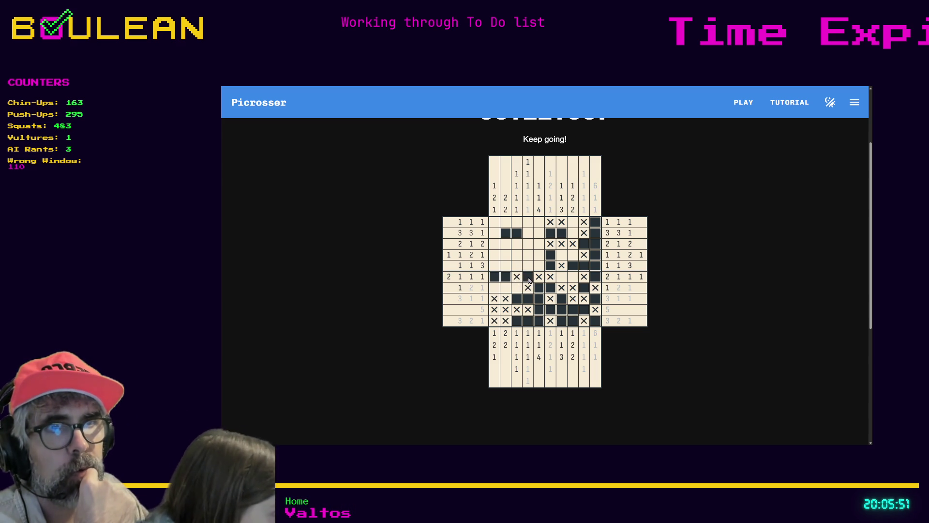
# Grey out the 2 1 1 1 row's finished clues and rule out a cell in the 1 1 3 row.
pyautogui.click(448, 277)
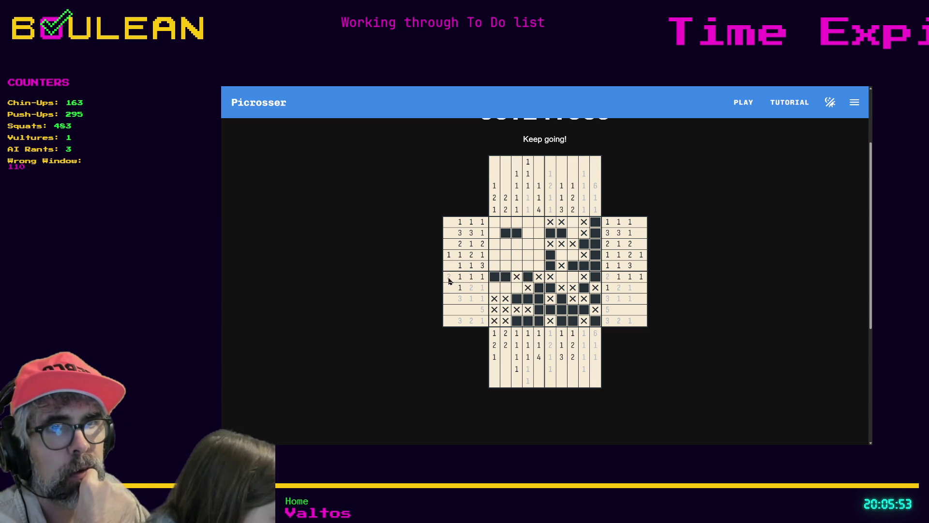
pyautogui.click(460, 277)
pyautogui.click(483, 278)
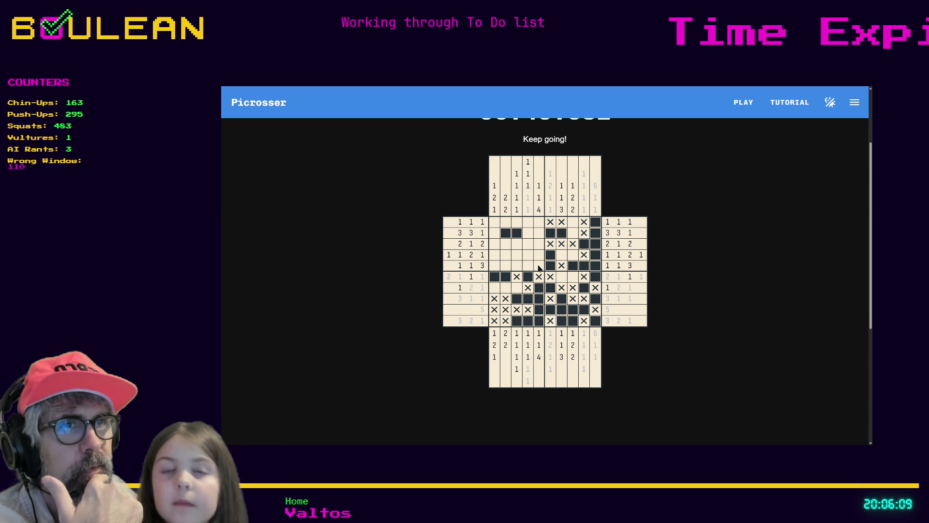
pyautogui.rightClick(539, 266)
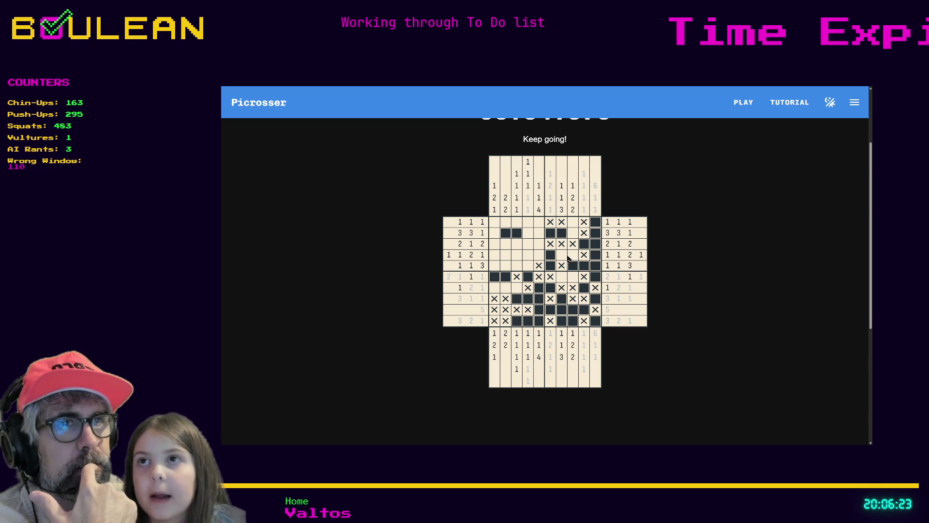
# X row 4's column 8, fill row 6's column 8, and cross off clues in rows 3, 4, 6 and column 8.
pyautogui.rightClick(572, 255)
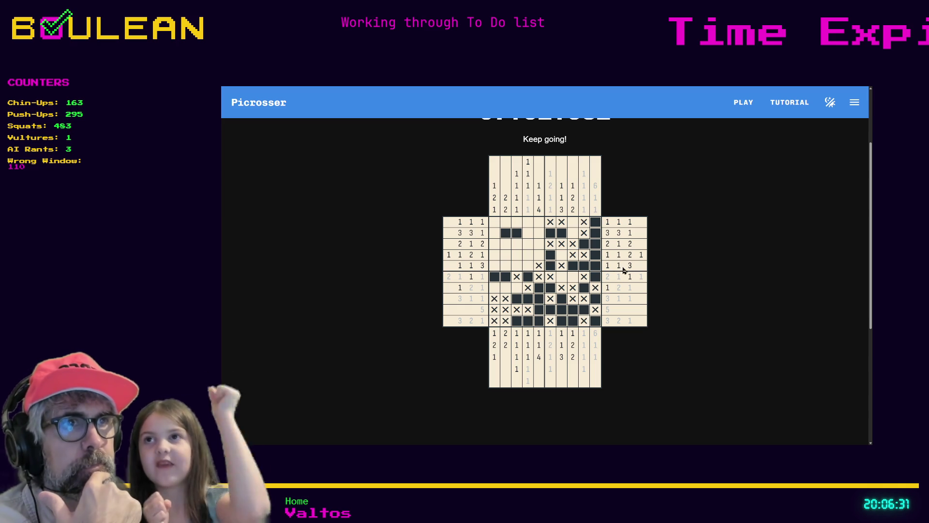
pyautogui.click(640, 255)
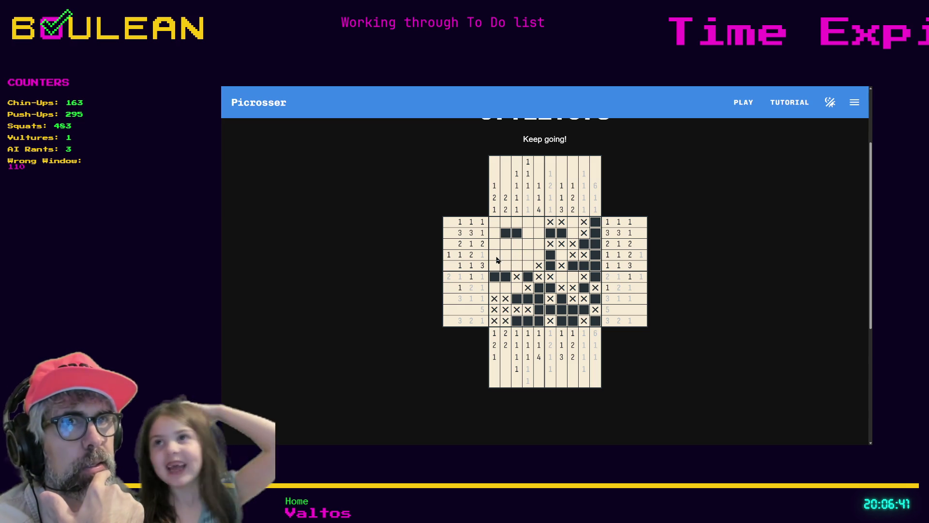
pyautogui.click(482, 244)
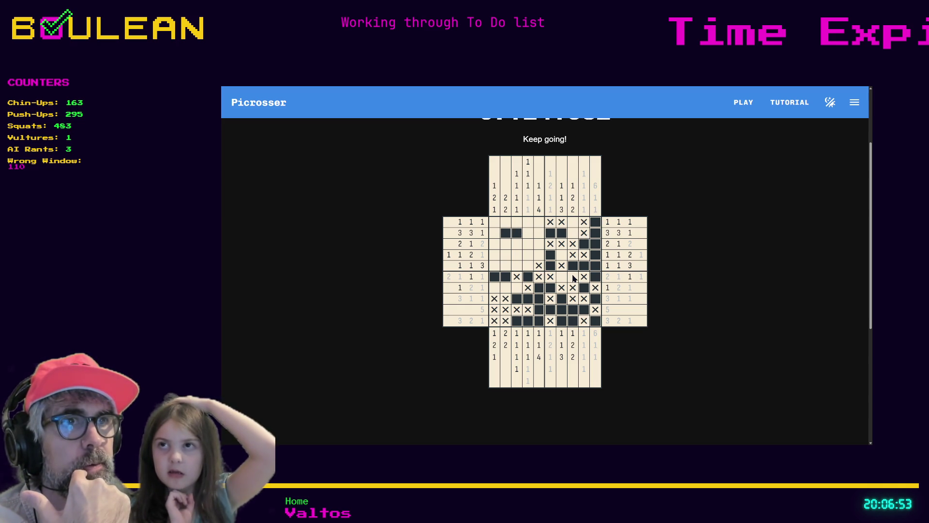
pyautogui.click(573, 277)
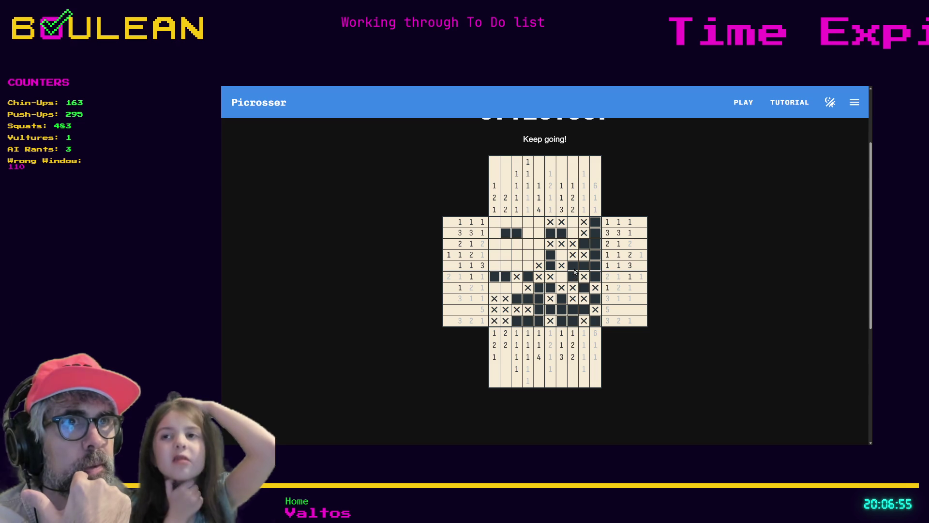
pyautogui.click(572, 210)
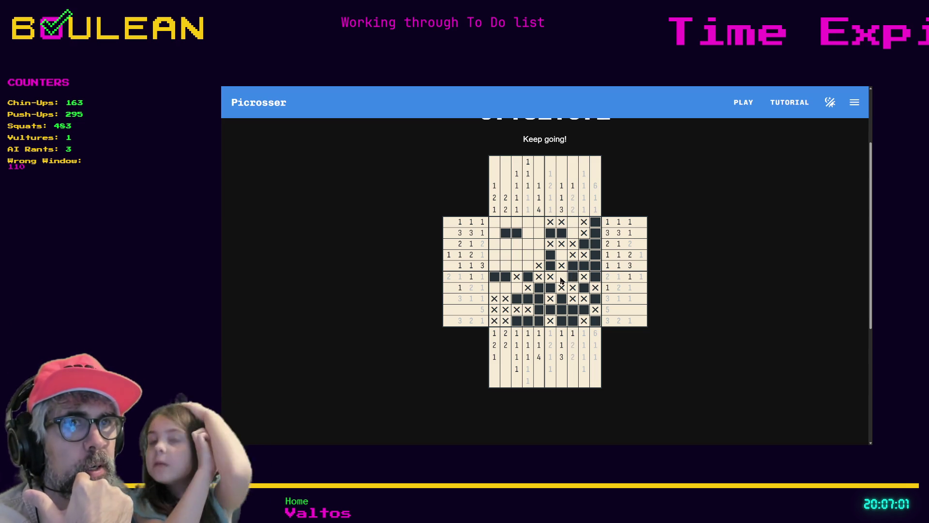
pyautogui.click(630, 278)
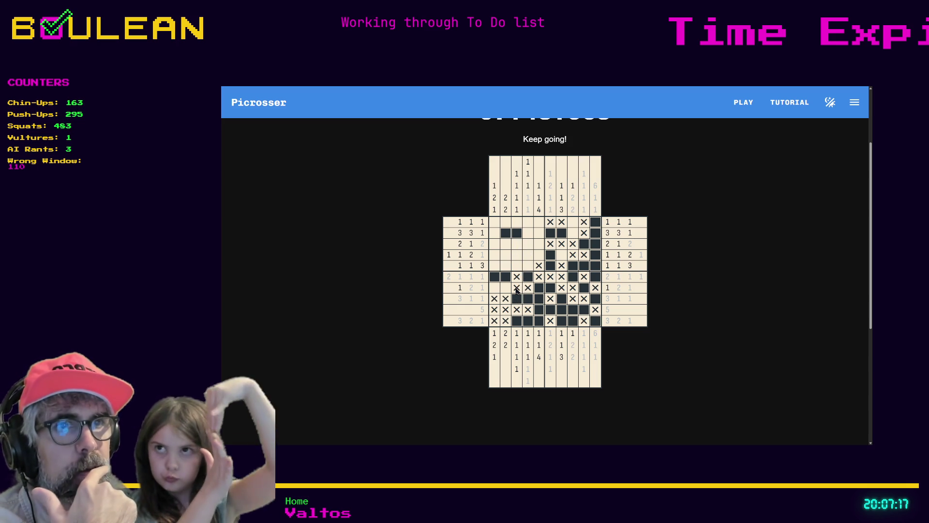
# Mark X in column 3 of rows 1 and 3, fill row 3's first two cells, and X column 2 in rows 1 and 4.
pyautogui.rightClick(517, 243)
pyautogui.rightClick(517, 221)
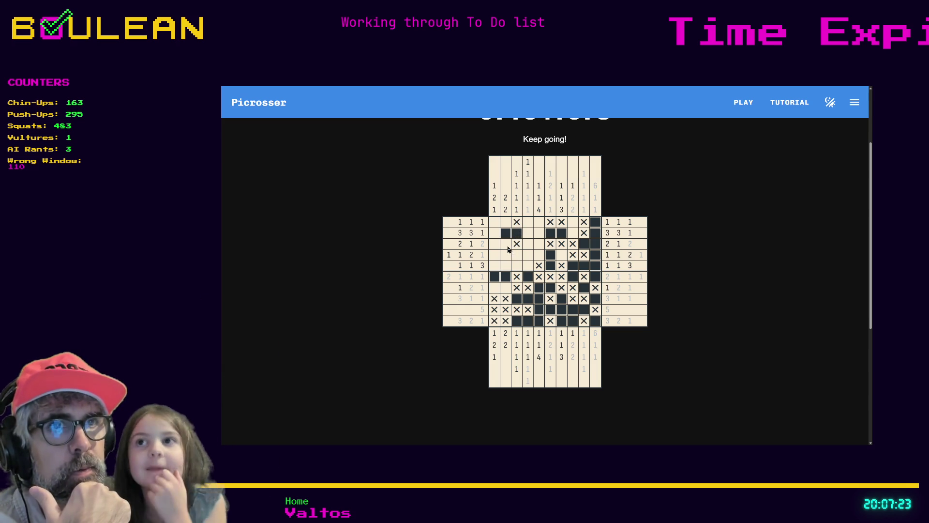
pyautogui.moveTo(505, 244); pyautogui.dragTo(494, 244)
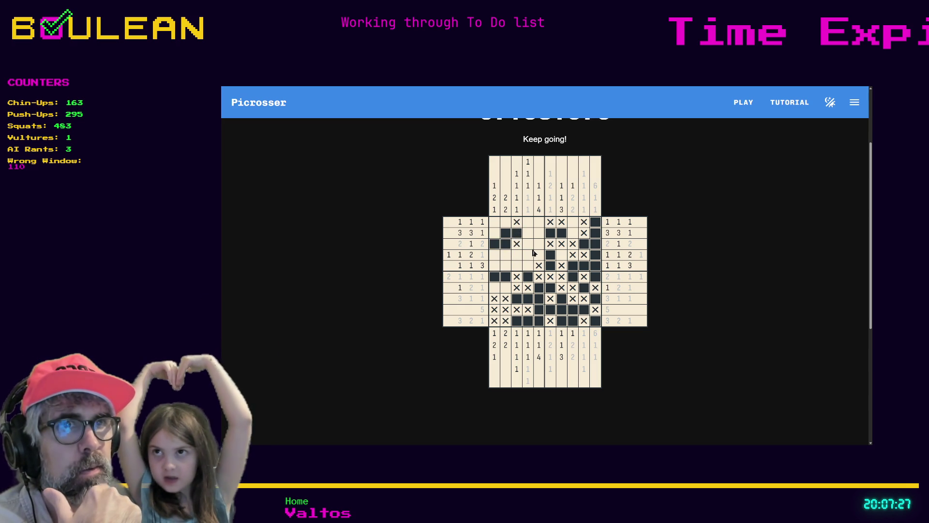
pyautogui.rightClick(505, 223)
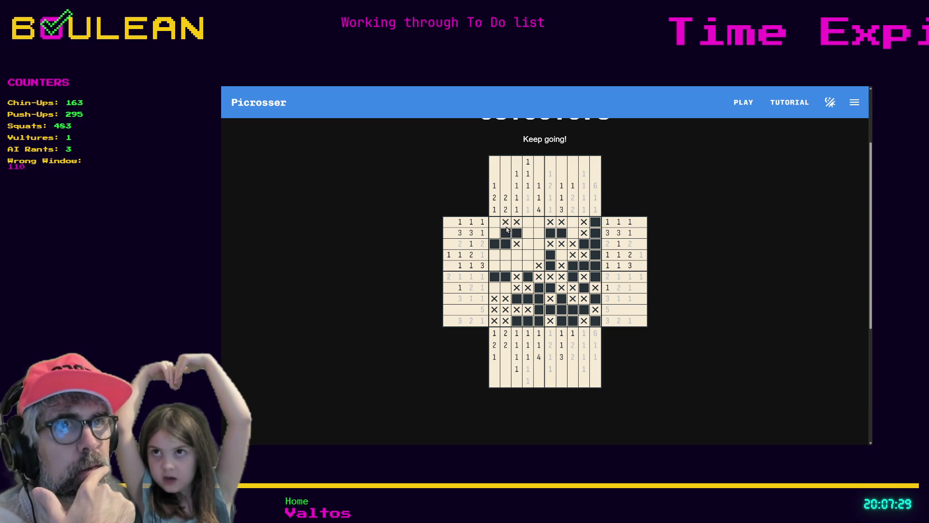
pyautogui.rightClick(506, 255)
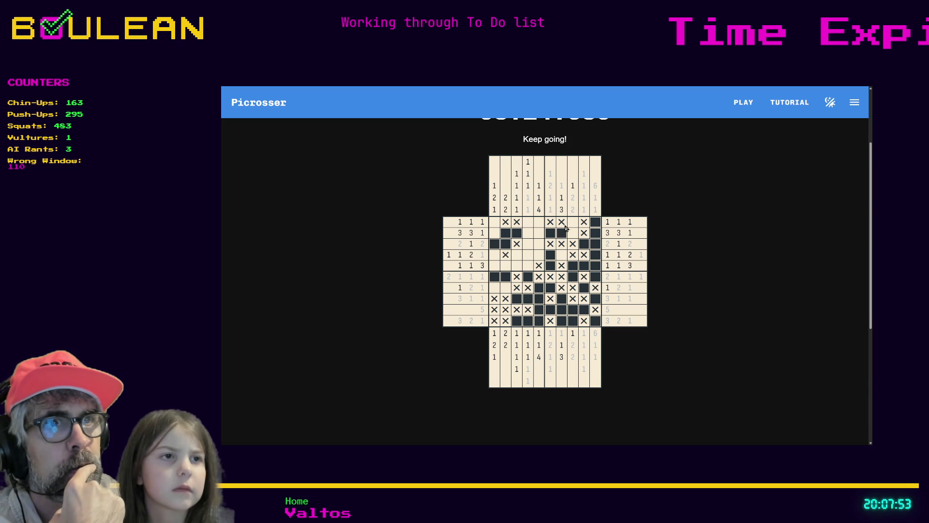
# Fill row 4's columns 7 and 1, cross off column 7's 1 1 3 clues, and rule out row 4 column 5.
pyautogui.click(562, 257)
pyautogui.click(562, 221)
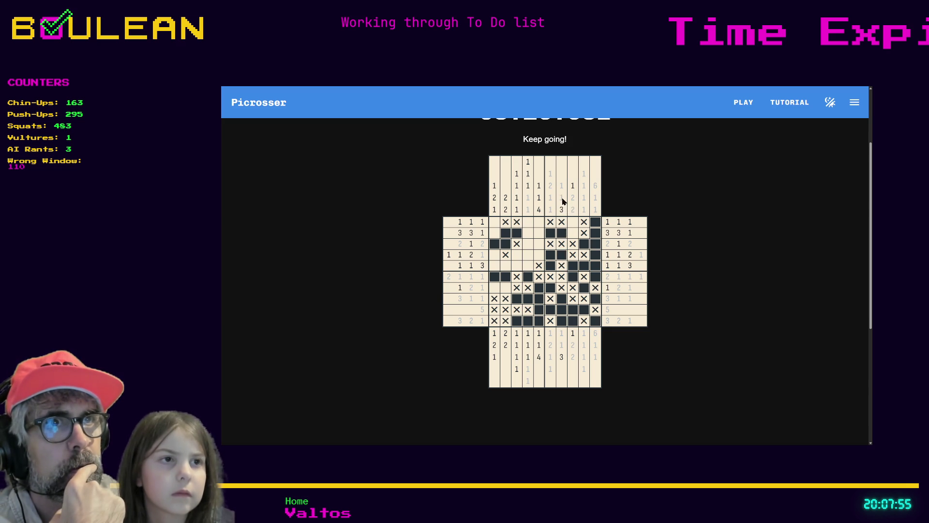
pyautogui.click(536, 257)
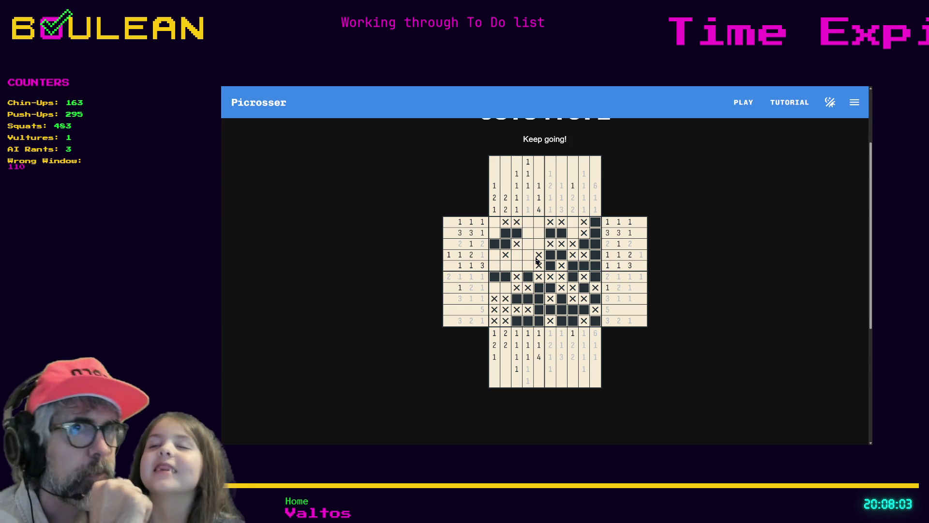
pyautogui.click(493, 253)
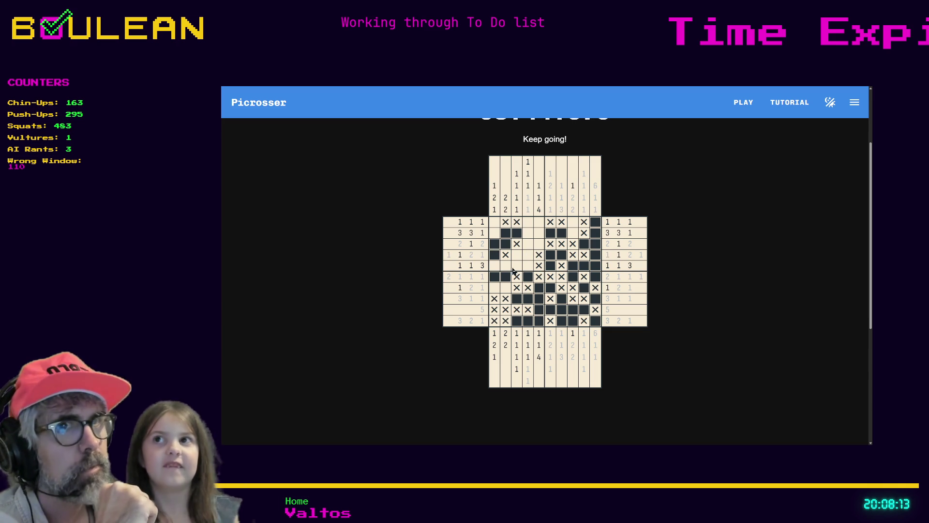
# Grey out row 5's 1 3 and row 2's last 1 clue, X column 1 in rows 2, 5 and 7, and fill row 1's first cell.
pyautogui.click(483, 265)
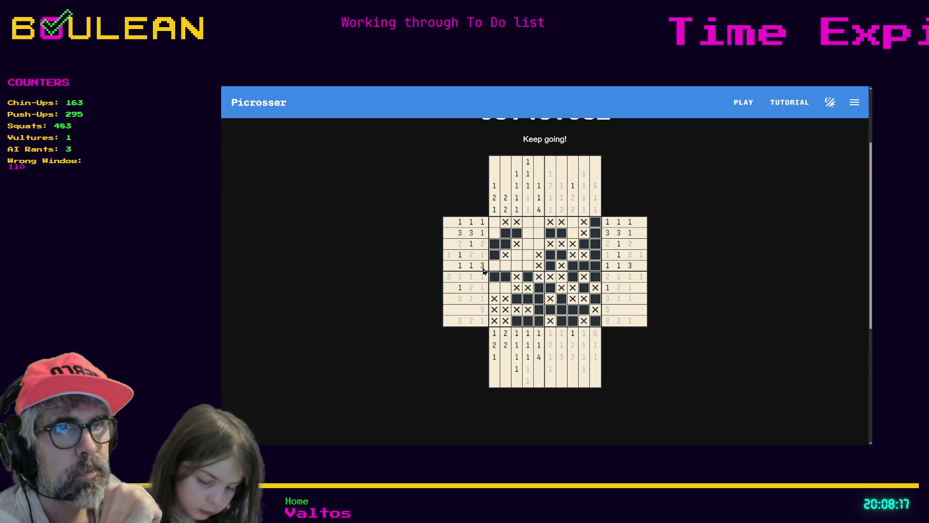
pyautogui.click(471, 265)
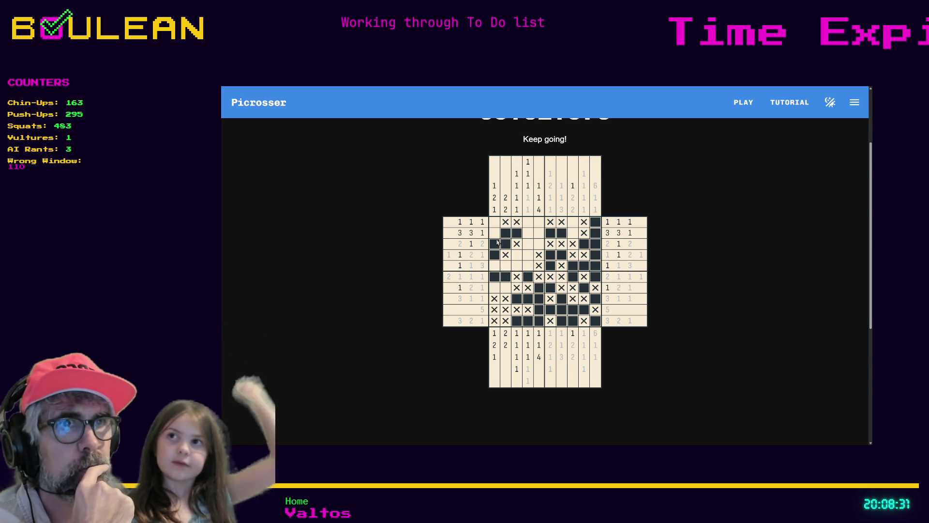
pyautogui.click(483, 235)
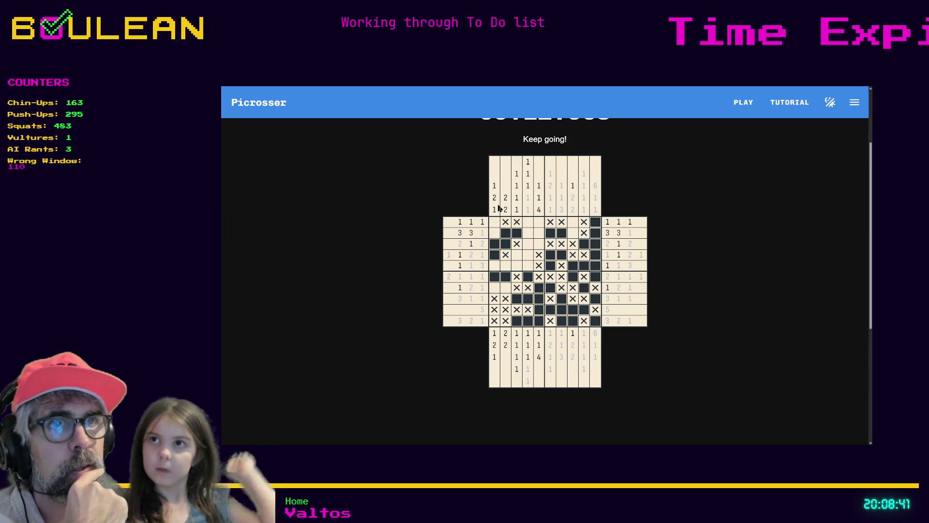
pyautogui.rightClick(494, 236)
pyautogui.rightClick(494, 265)
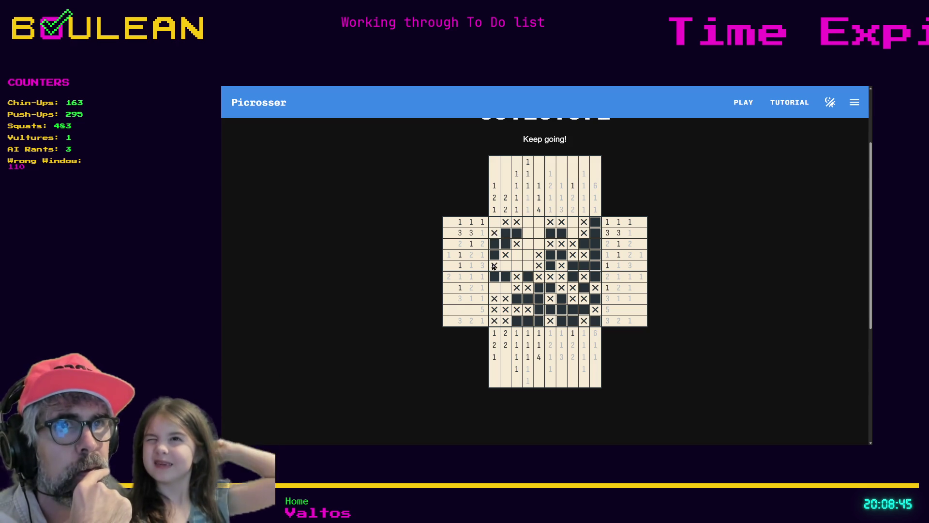
pyautogui.rightClick(494, 287)
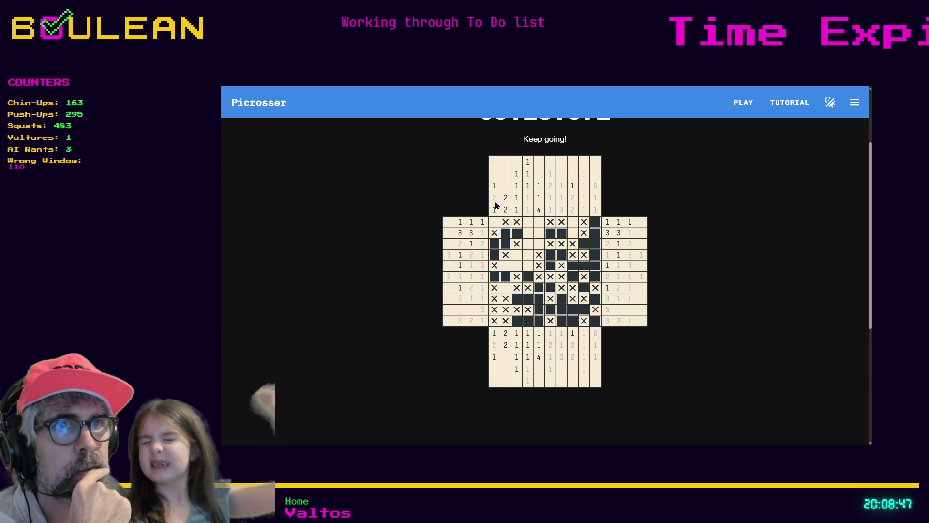
pyautogui.click(494, 221)
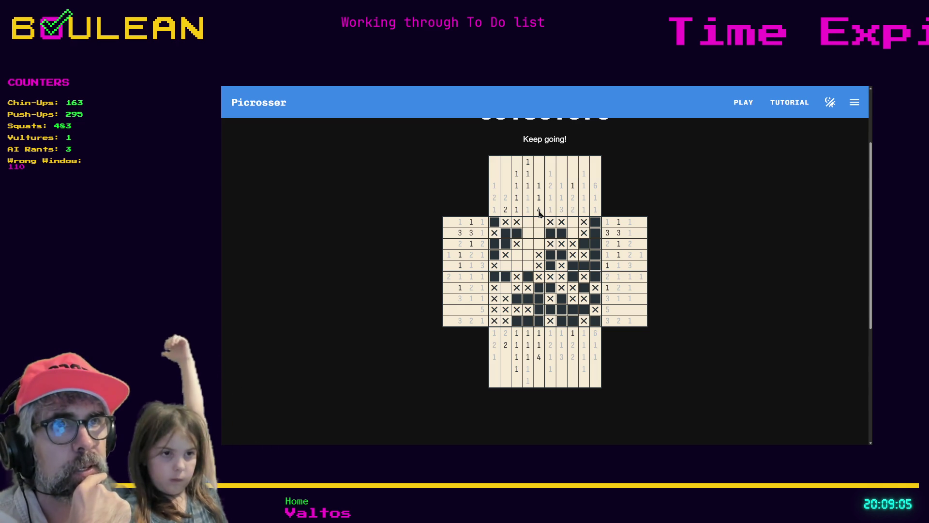
# Fill rows 1 and 3 of column 5 and row 2 cells 4 and 8, crossing out two empty cells.
pyautogui.click(538, 244)
pyautogui.click(539, 221)
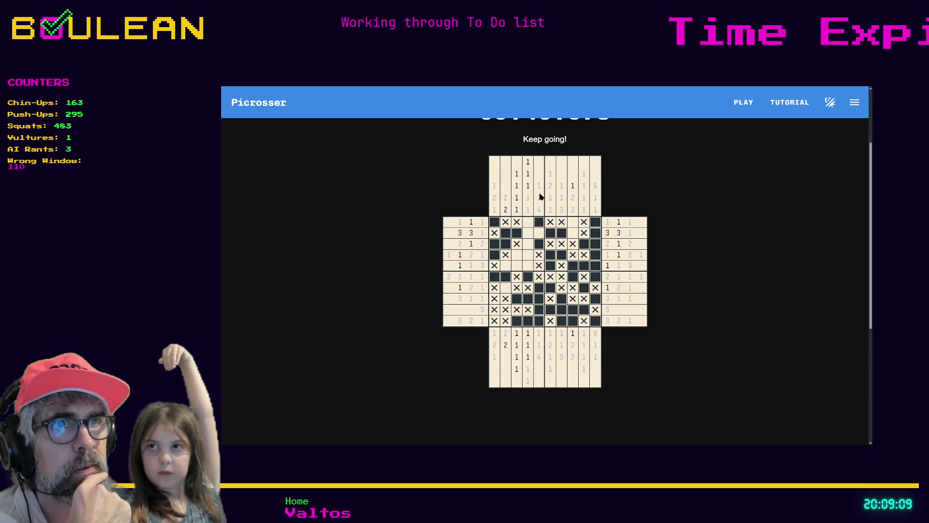
pyautogui.rightClick(541, 235)
pyautogui.rightClick(529, 223)
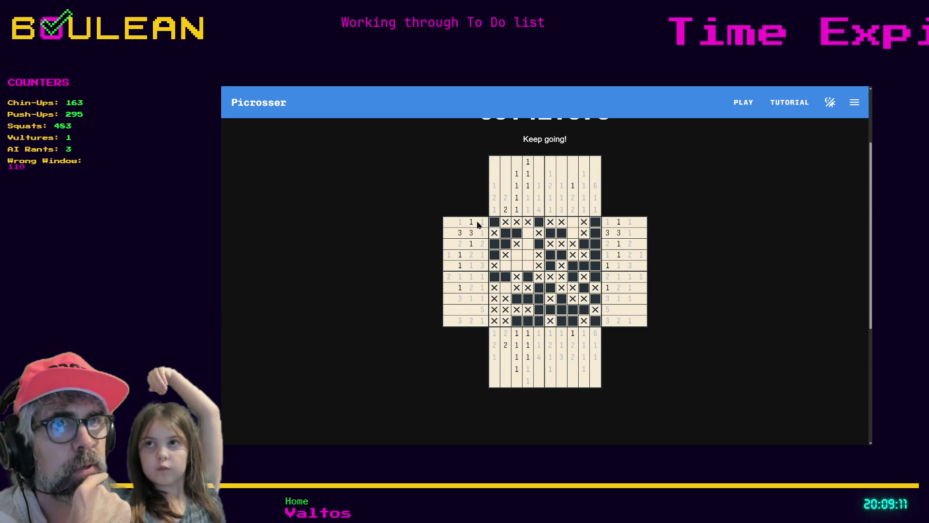
pyautogui.click(573, 233)
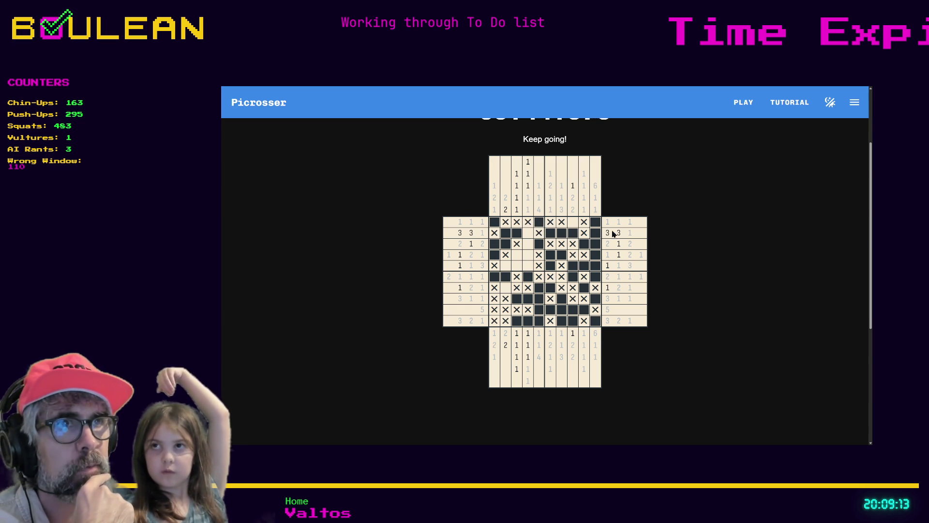
pyautogui.click(528, 233)
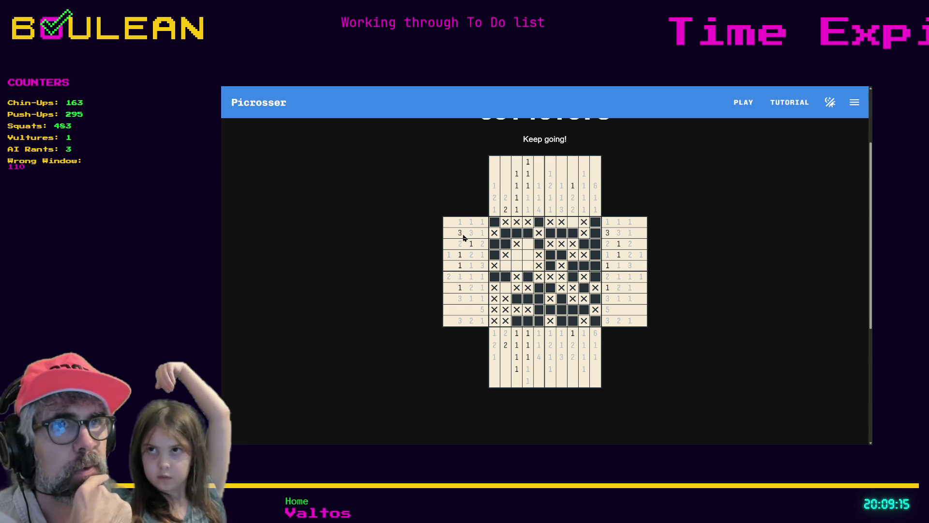
# Resolve column 4: cross out rows 3 and 5, fill row 4, and grey its satisfied clue.
pyautogui.click(528, 244)
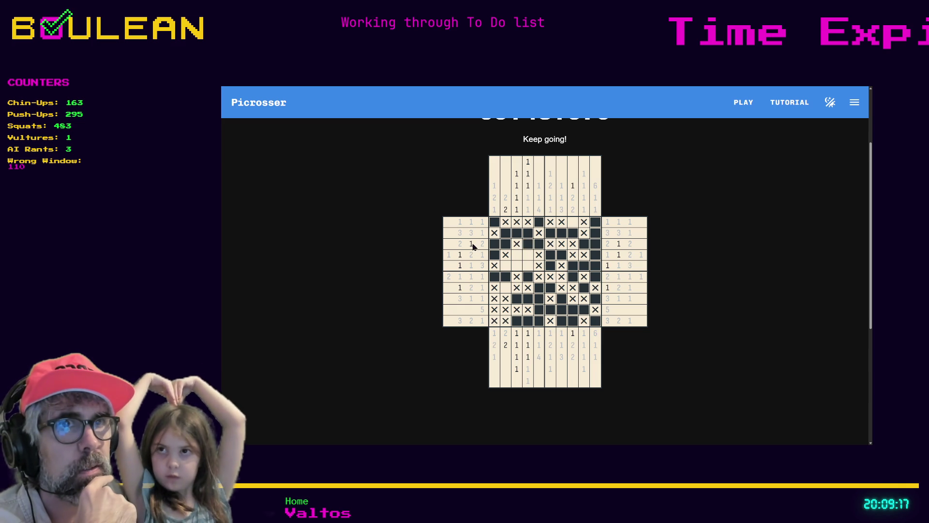
pyautogui.click(527, 248)
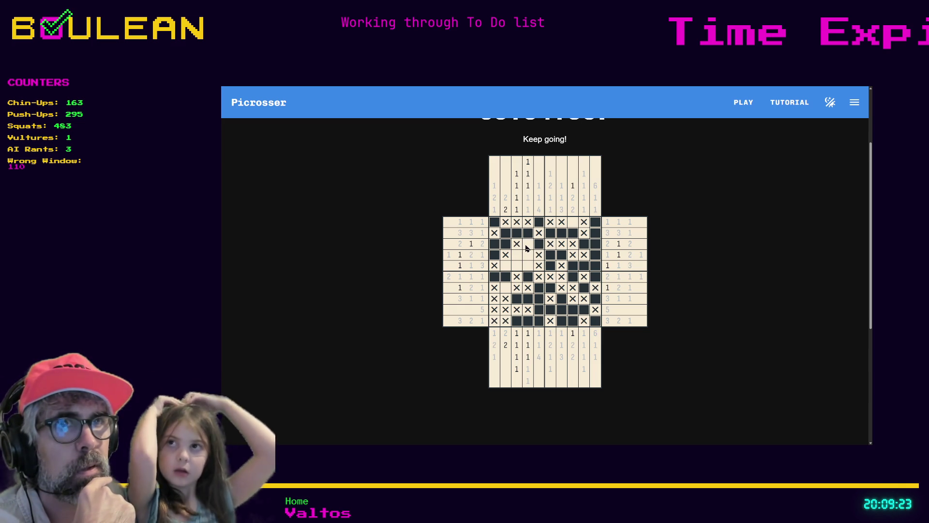
pyautogui.rightClick(526, 248)
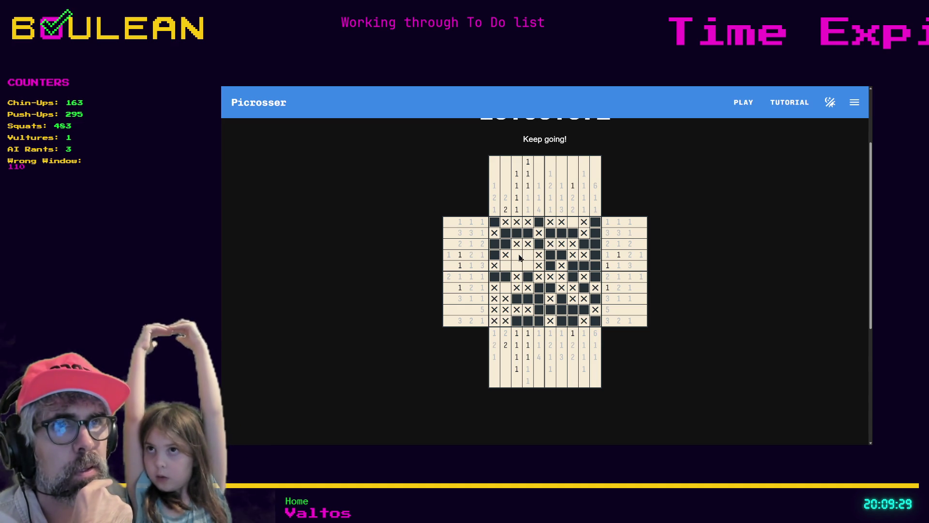
pyautogui.rightClick(528, 266)
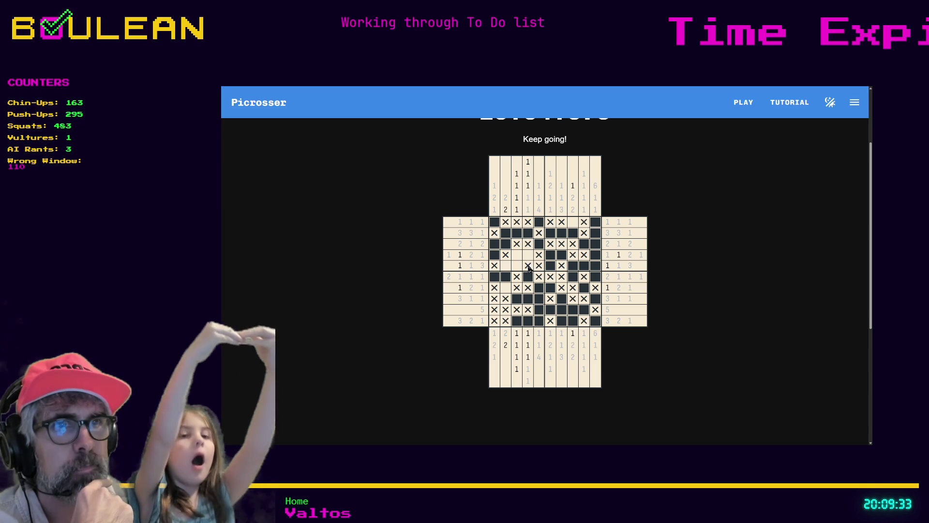
pyautogui.click(527, 186)
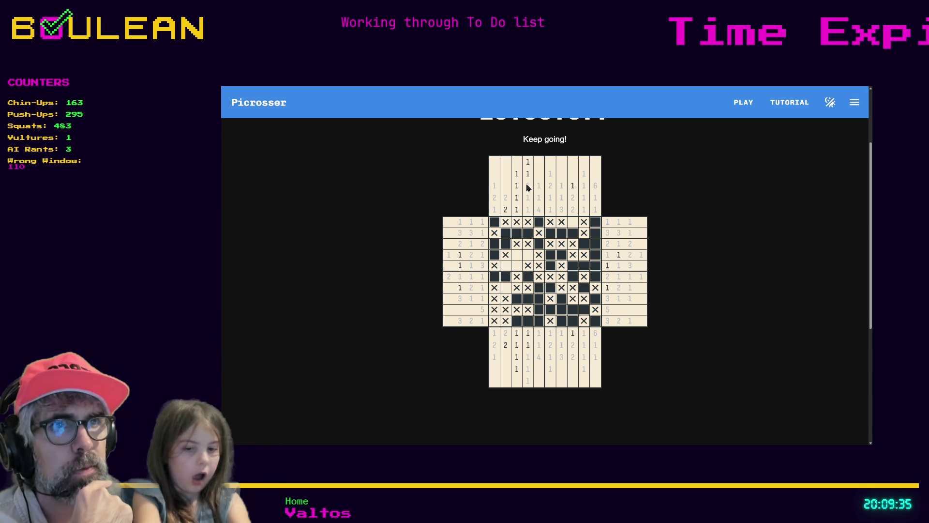
pyautogui.click(527, 255)
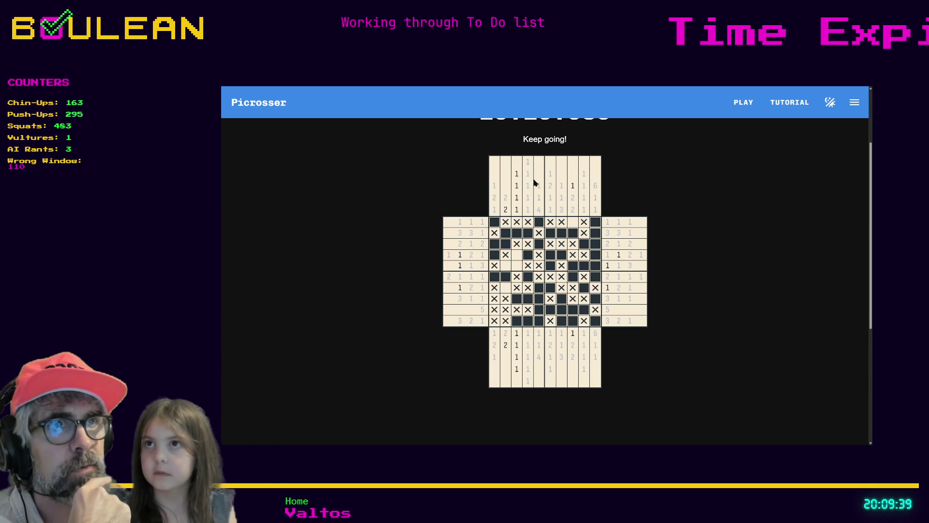
# Cross out row 1 column 8, grey its clue, and fill the last cells to solve.
pyautogui.rightClick(571, 224)
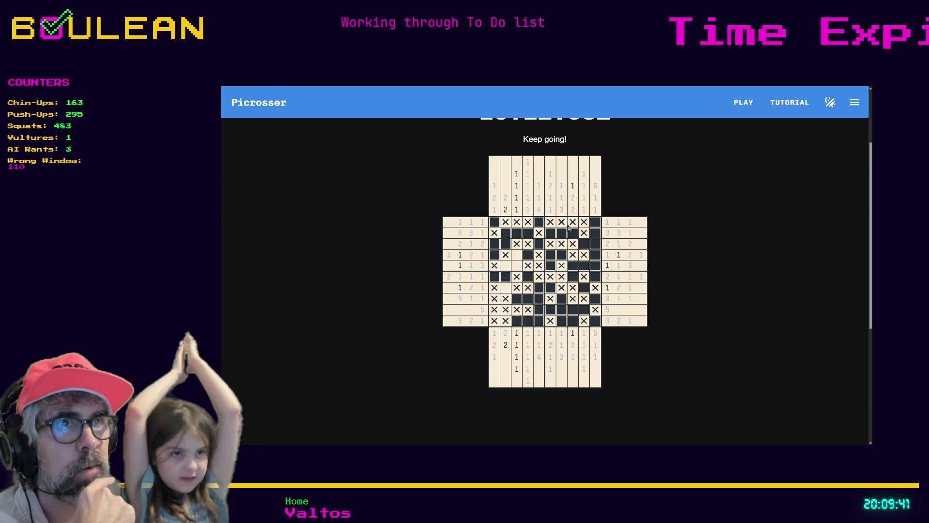
pyautogui.click(573, 187)
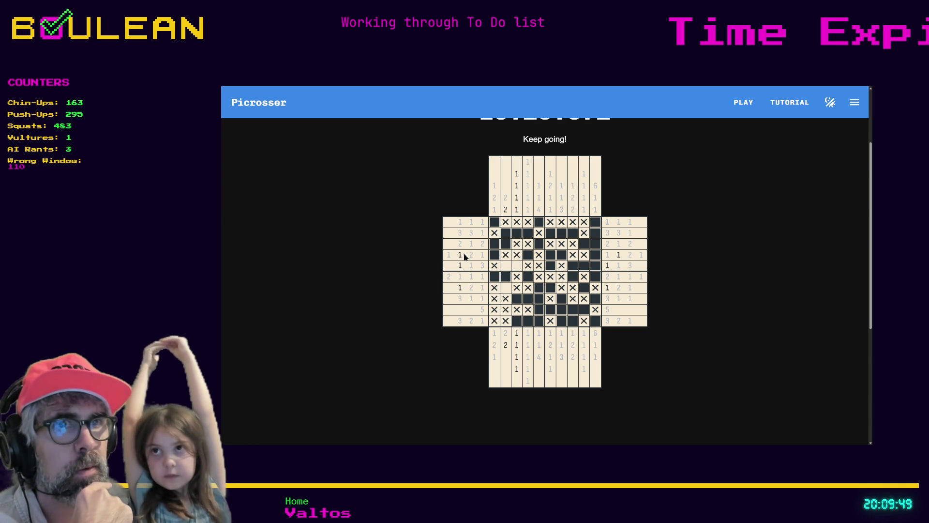
pyautogui.click(504, 291)
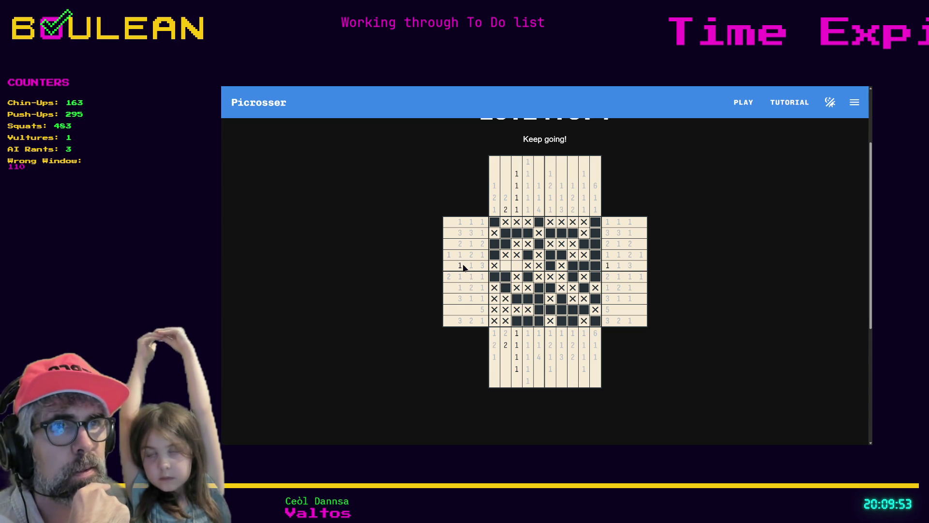
pyautogui.click(515, 266)
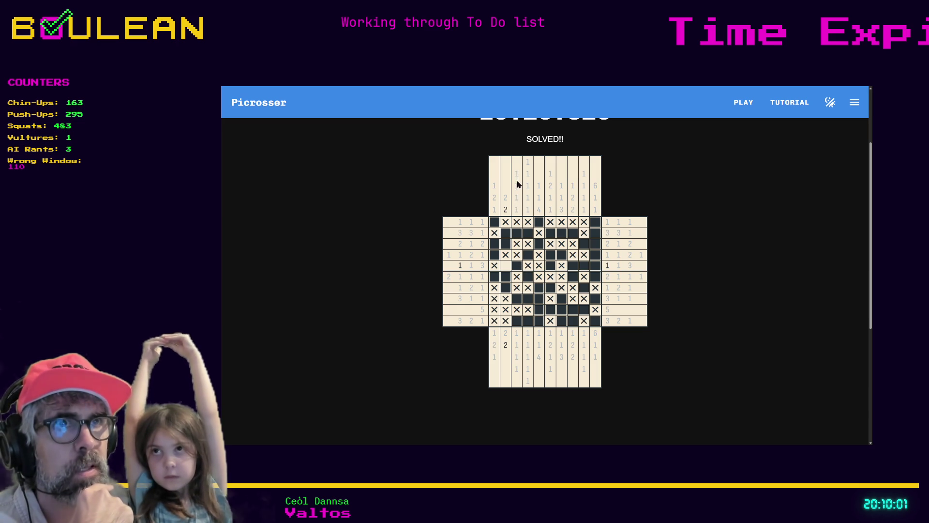
# Scroll up to show the timer stopped at 10:26.826 above the solved puzzle.
pyautogui.scroll(1, 624, 224)
pyautogui.scroll(2, 629, 225)
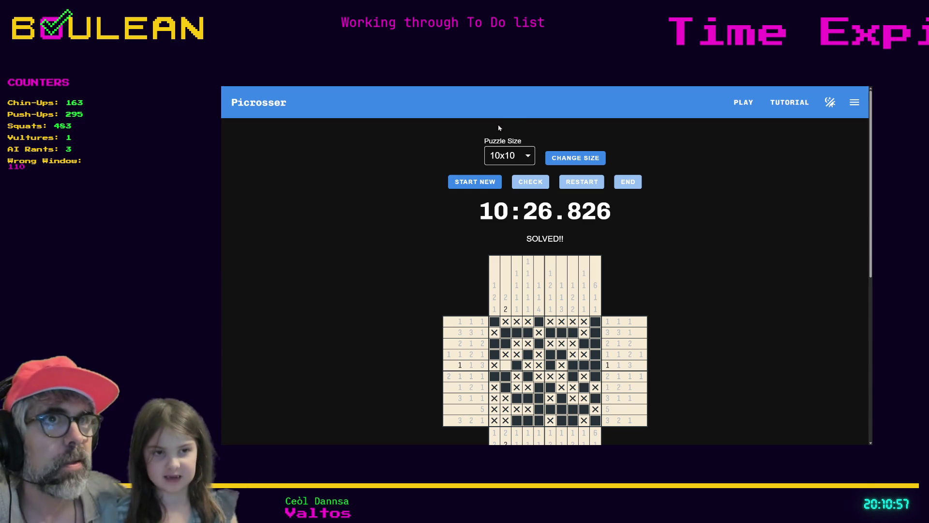
# Switch the puzzle size to 5x5 and generate a new 5x5 puzzle.
pyautogui.click(506, 177)
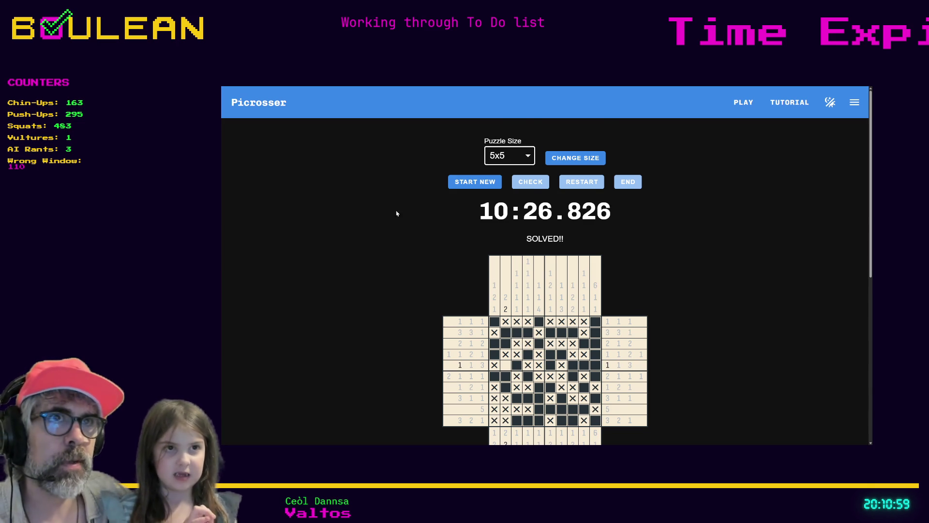
pyautogui.scroll(-2, 423, 201)
pyautogui.scroll(2, 454, 193)
pyautogui.click(469, 180)
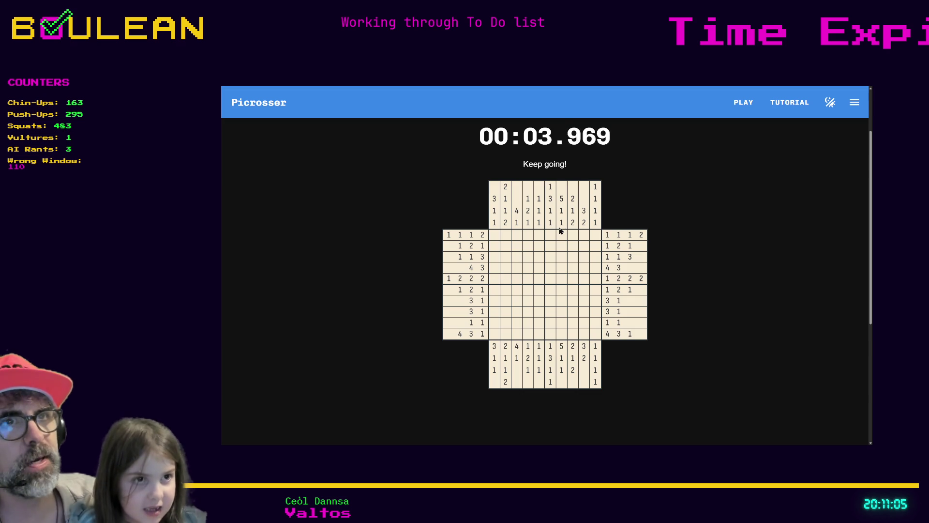
pyautogui.scroll(2, 556, 207)
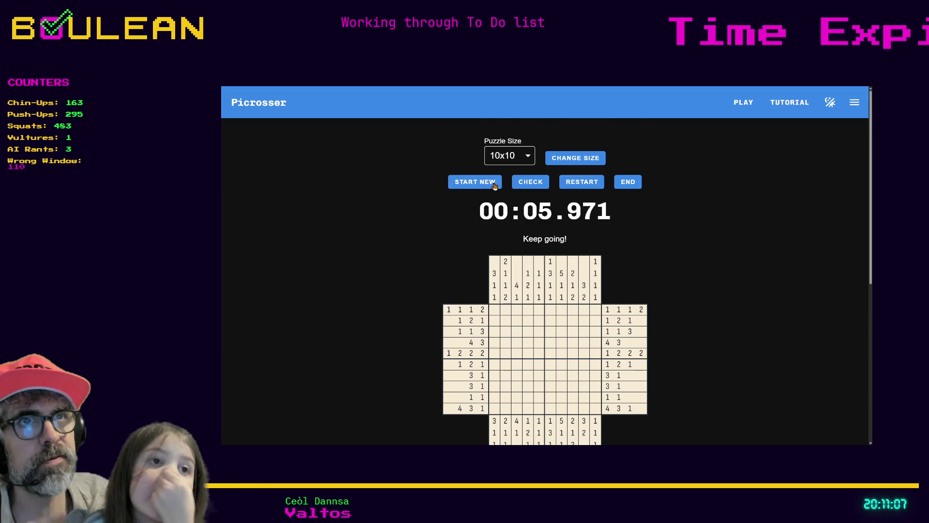
pyautogui.click(530, 156)
pyautogui.click(521, 177)
pyautogui.click(564, 163)
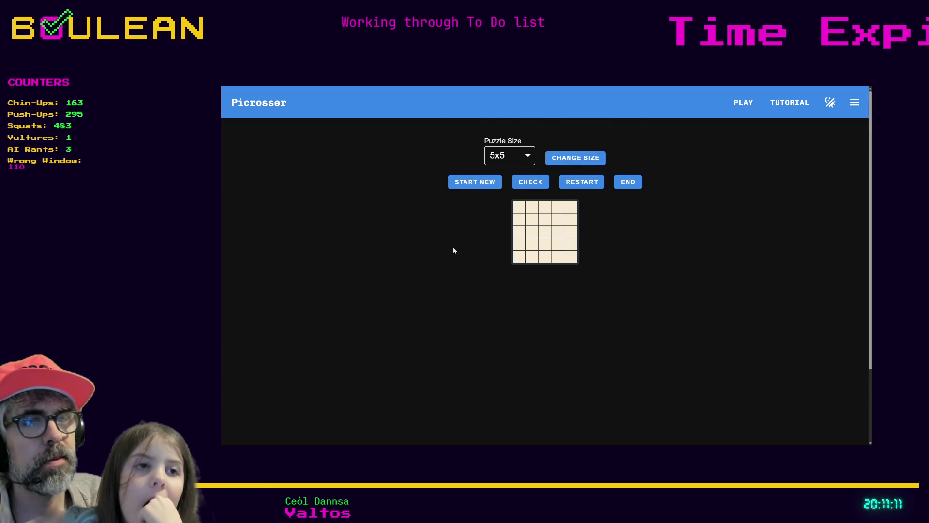
pyautogui.click(472, 188)
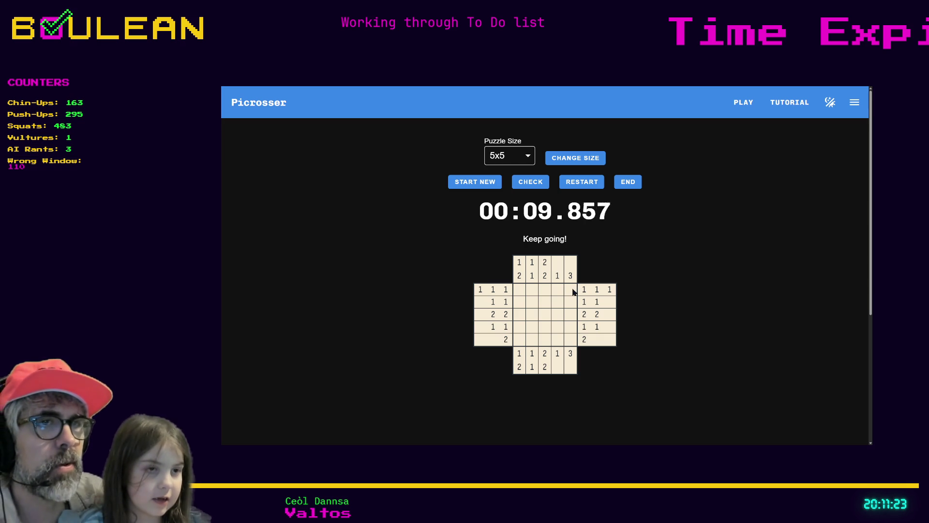
# Fill the cells of rows 2 to 5 across columns 1 to 5.
pyautogui.click(570, 315)
pyautogui.click(569, 327)
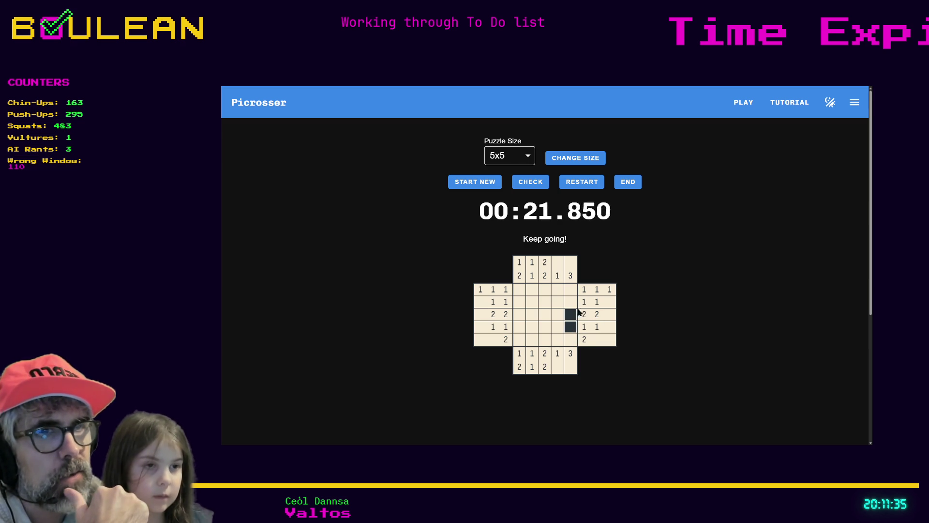
pyautogui.click(572, 339)
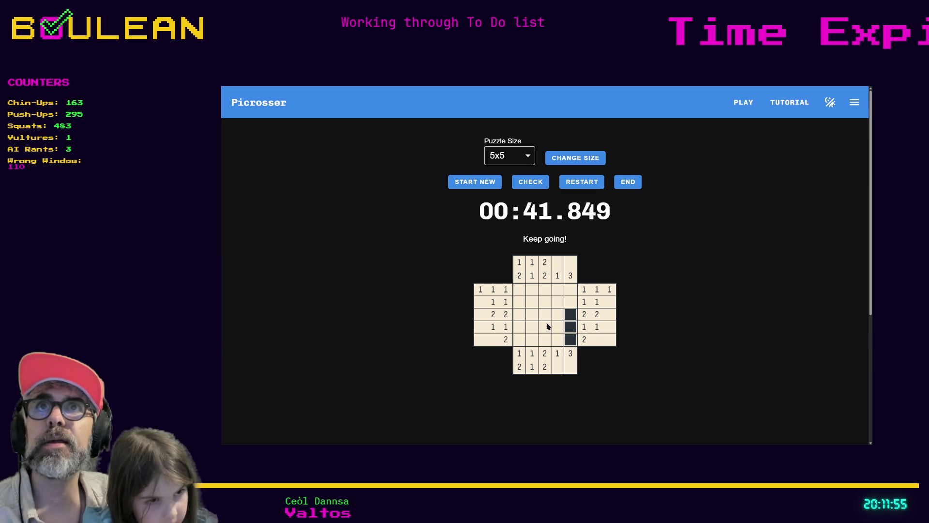
pyautogui.click(543, 305)
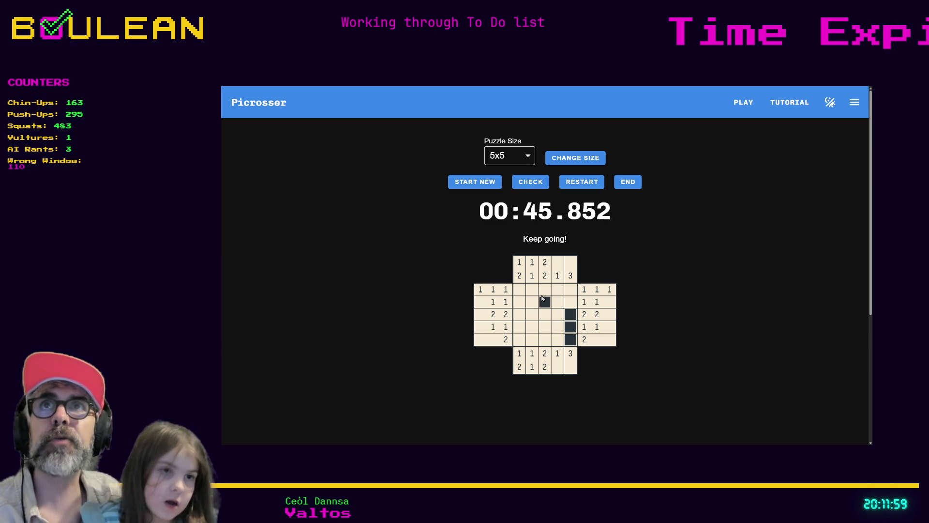
pyautogui.click(544, 314)
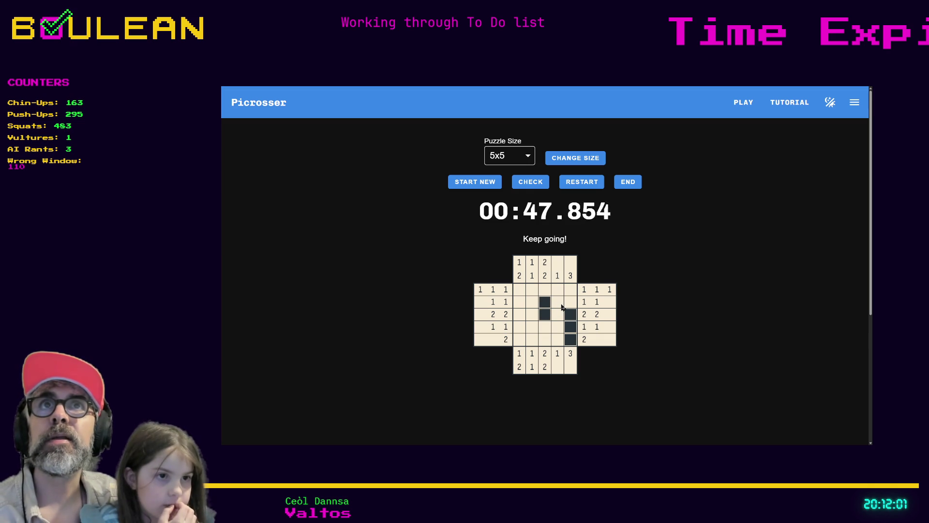
pyautogui.click(560, 326)
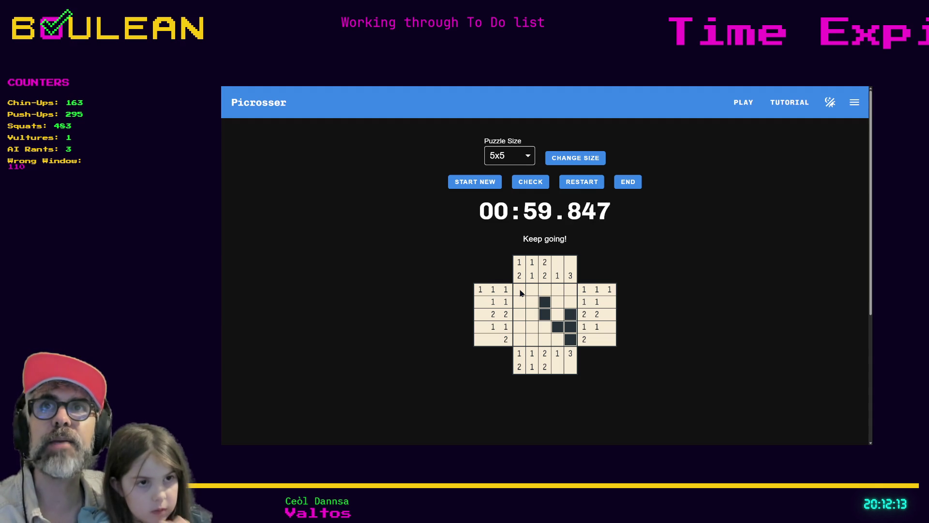
pyautogui.click(521, 305)
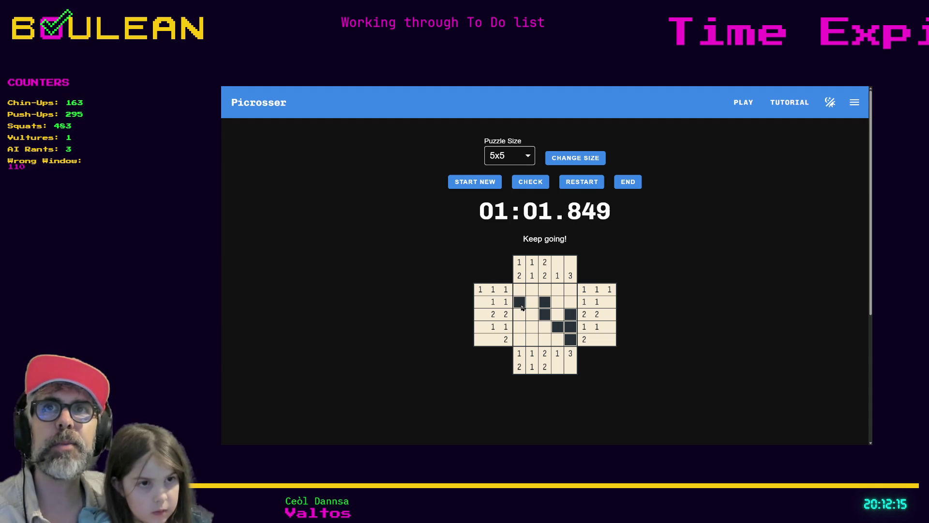
pyautogui.click(522, 308)
pyautogui.click(522, 308)
pyautogui.click(522, 313)
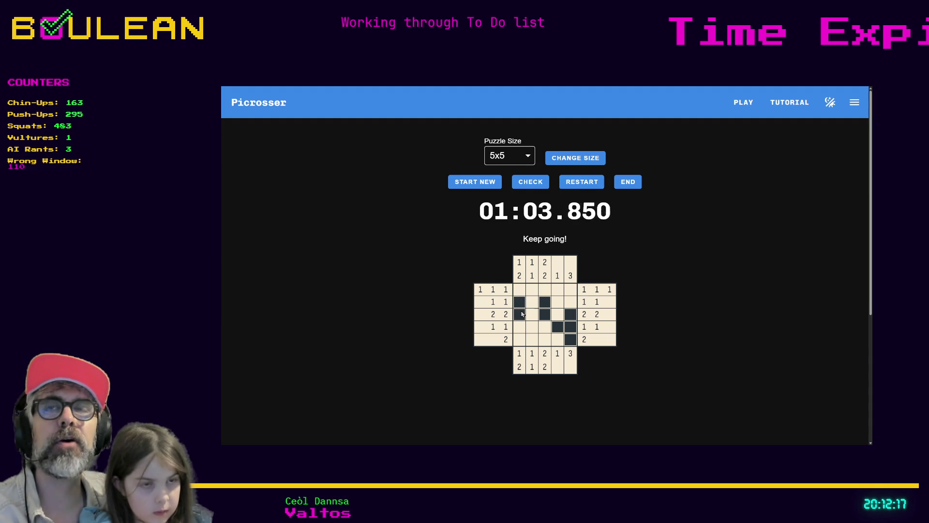
pyautogui.click(532, 315)
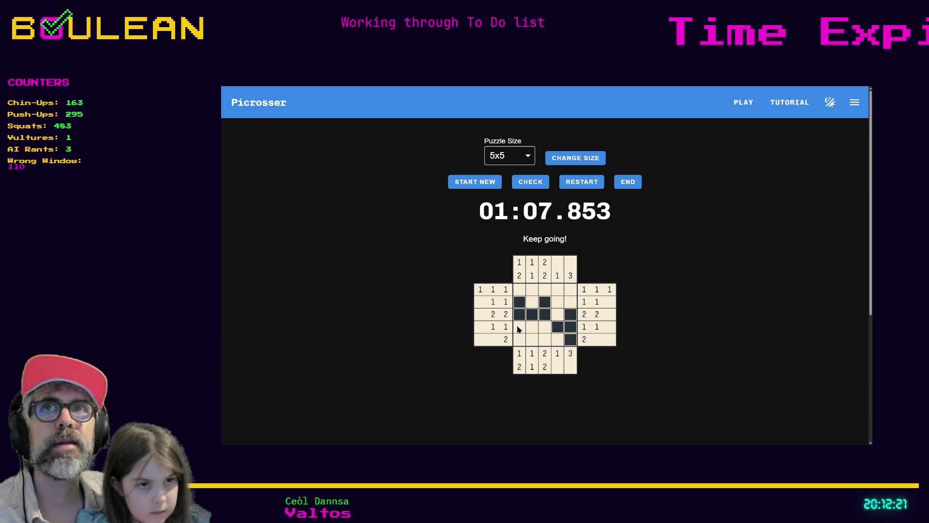
pyautogui.click(518, 327)
pyautogui.click(520, 340)
pyautogui.click(532, 342)
pyautogui.click(532, 329)
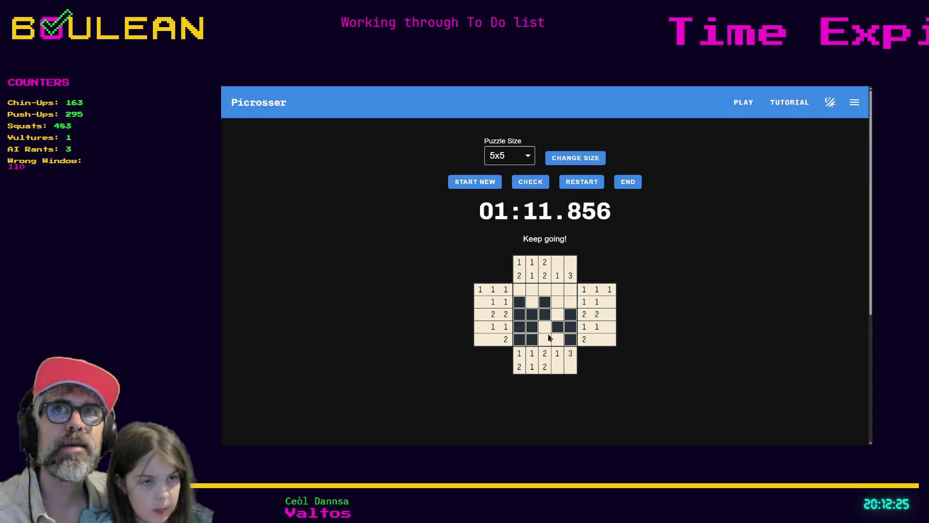
pyautogui.click(558, 340)
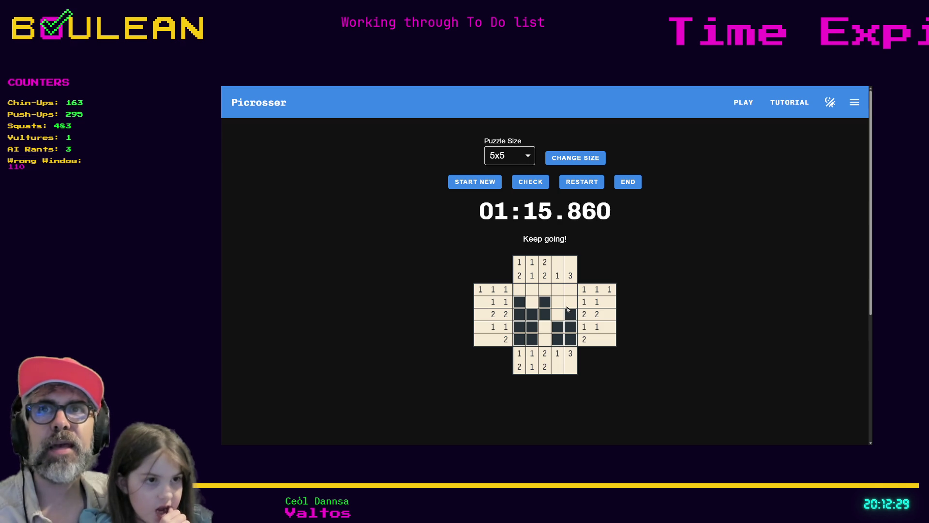
# Fill all of row 1 and the remaining cells, then check the grid for errors.
pyautogui.click(570, 290)
pyautogui.click(555, 291)
pyautogui.click(542, 292)
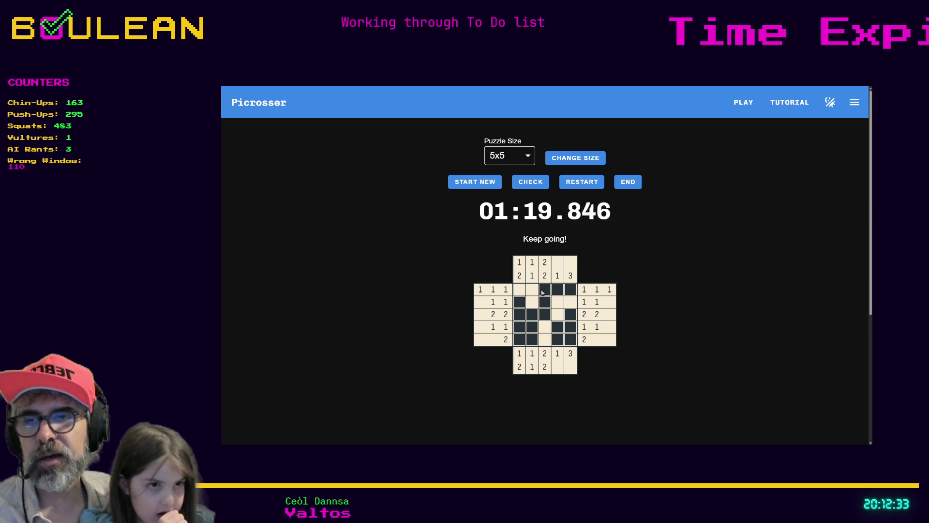
pyautogui.click(530, 291)
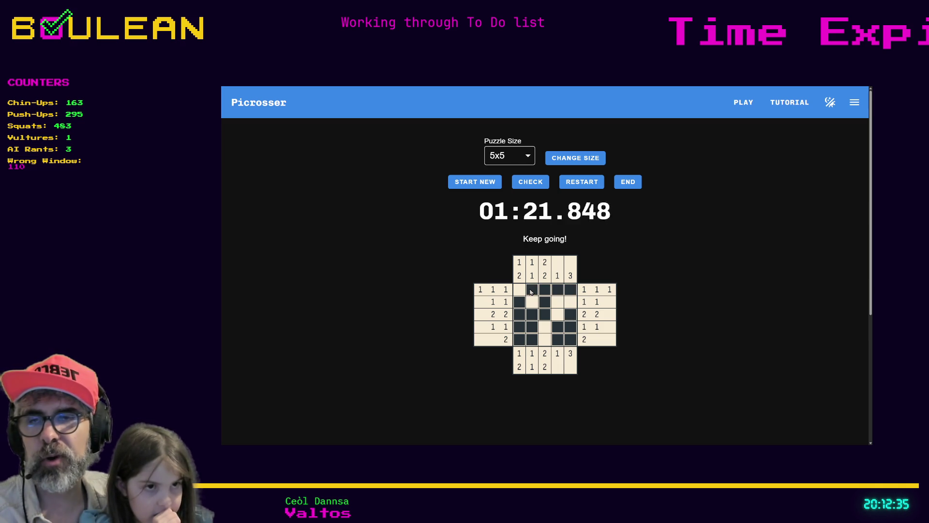
pyautogui.click(519, 291)
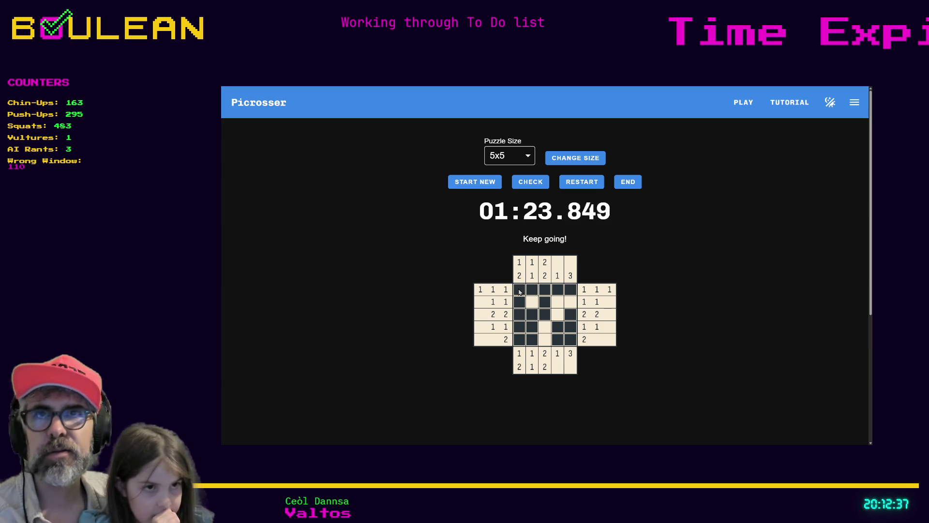
pyautogui.click(570, 302)
pyautogui.click(559, 303)
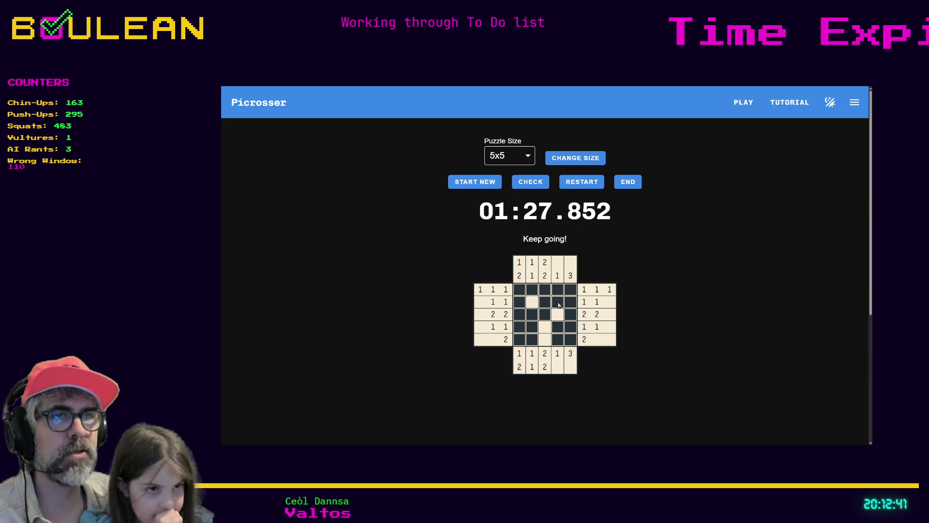
pyautogui.click(560, 313)
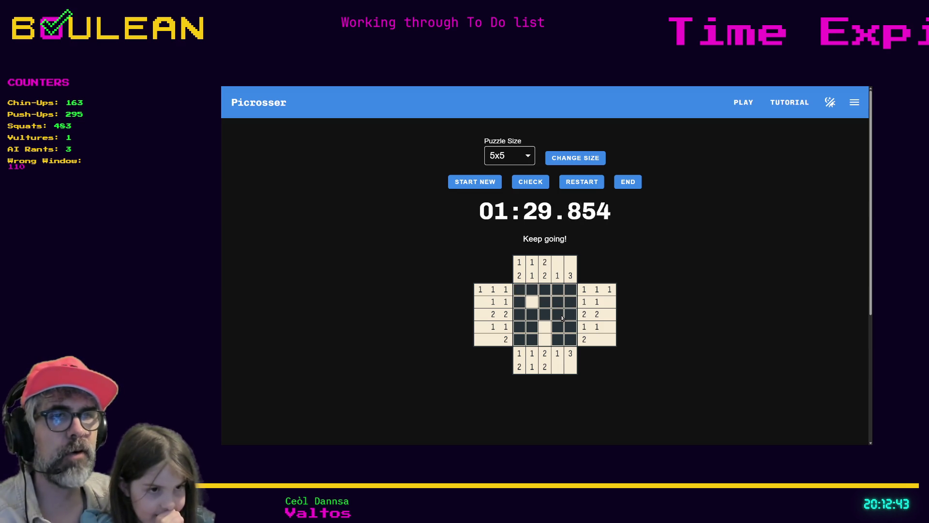
pyautogui.click(546, 327)
pyautogui.click(546, 341)
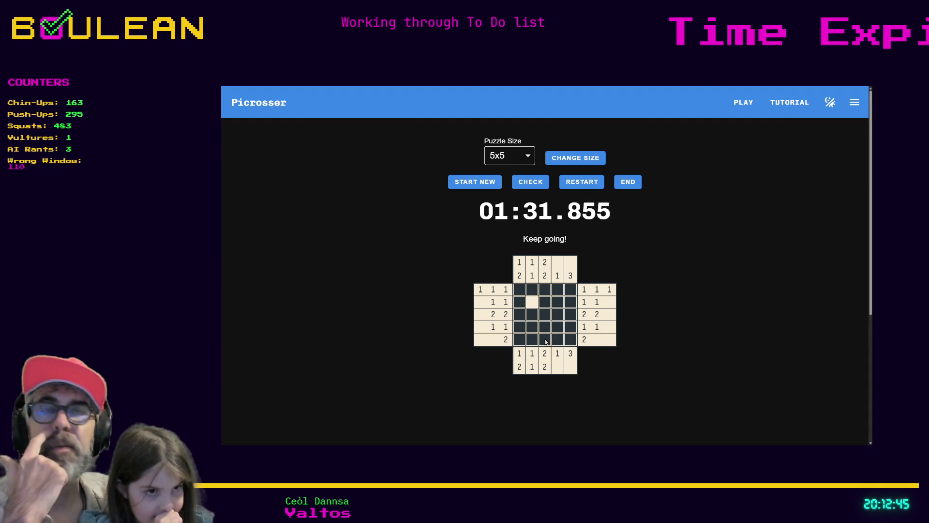
pyautogui.click(527, 301)
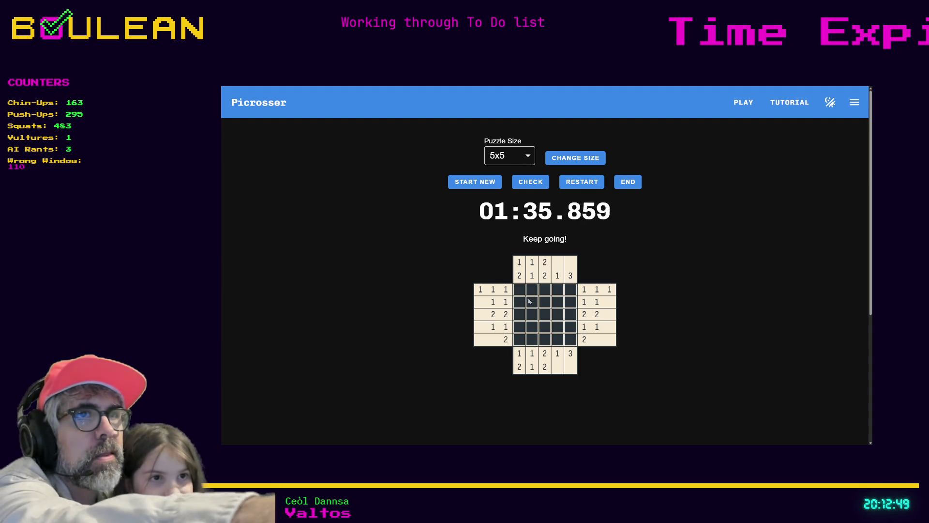
pyautogui.click(541, 186)
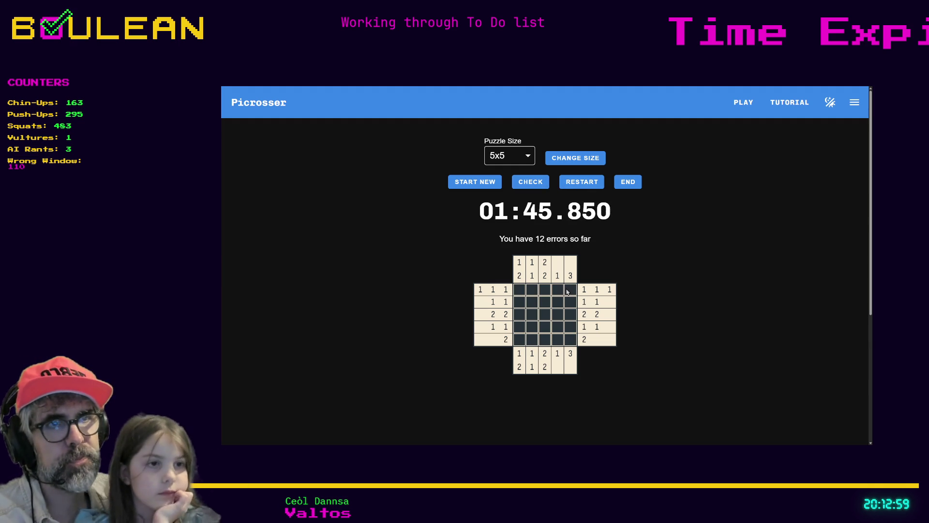
# Clear the grid, then fill row 3 cells 1, 2, 4 and 5 with an X in the centre.
pyautogui.moveTo(570, 289)
pyautogui.mouseDown()
pyautogui.moveTo(519, 291)
pyautogui.moveTo(564, 302)
pyautogui.moveTo(571, 316)
pyautogui.moveTo(516, 331)
pyautogui.moveTo(571, 327)
pyautogui.moveTo(519, 340)
pyautogui.mouseUp()
pyautogui.click(570, 315)
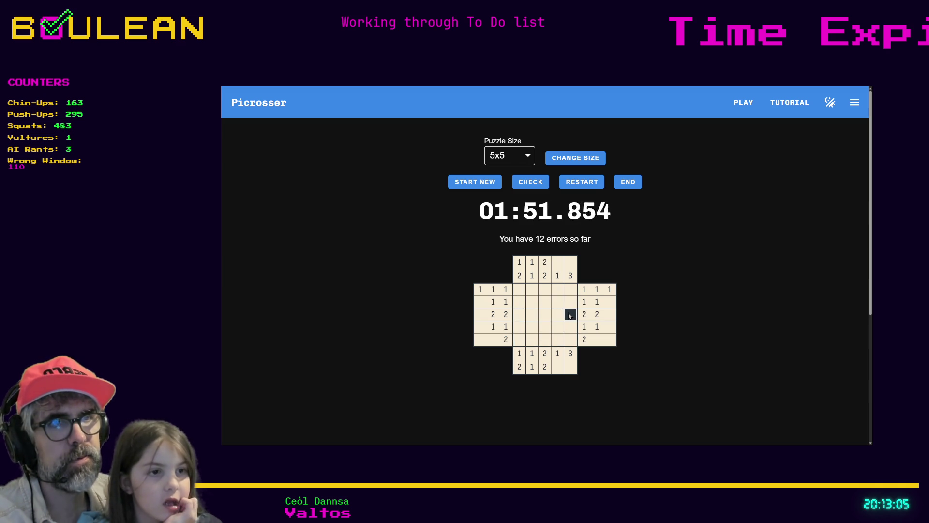
pyautogui.click(556, 314)
pyautogui.rightClick(541, 313)
pyautogui.moveTo(532, 314); pyautogui.dragTo(519, 316)
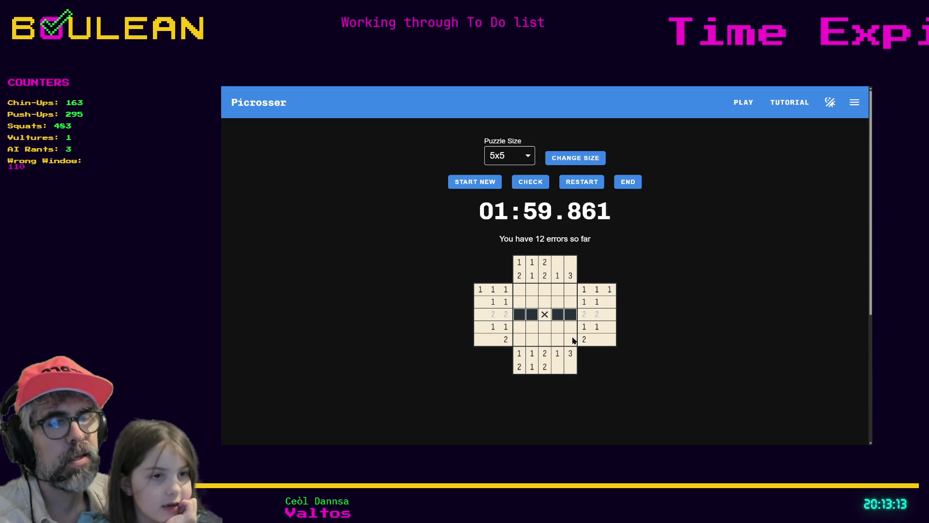
# Mark column 4 rows 1, 2, 4, 5 and column 2 rows 2, 4 empty, and fill column 3.
pyautogui.click(557, 302)
pyautogui.click(557, 327)
pyautogui.click(558, 339)
pyautogui.click(557, 292)
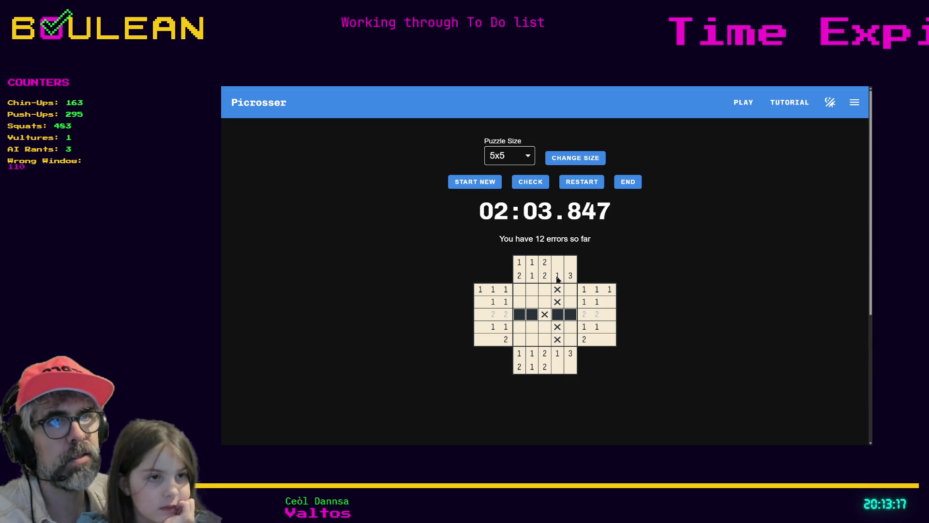
pyautogui.moveTo(544, 293); pyautogui.dragTo(545, 339)
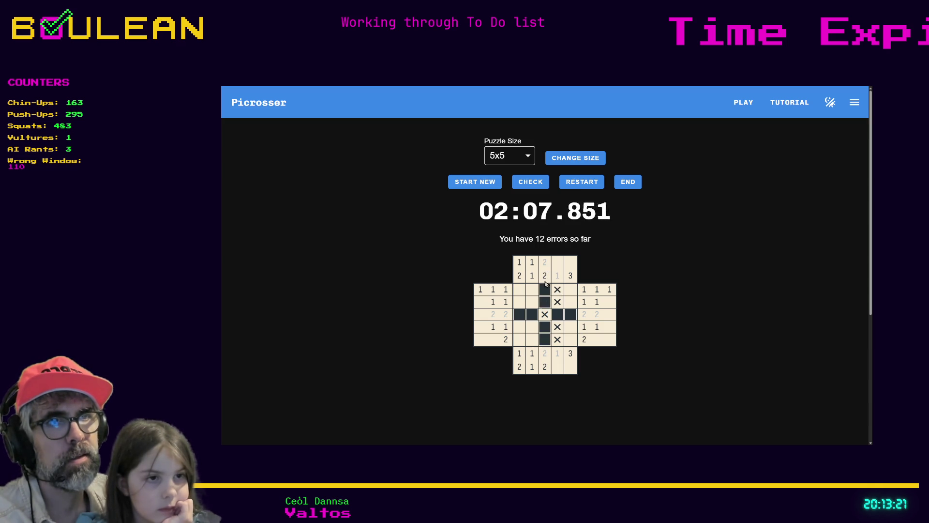
pyautogui.rightClick(532, 301)
pyautogui.rightClick(531, 326)
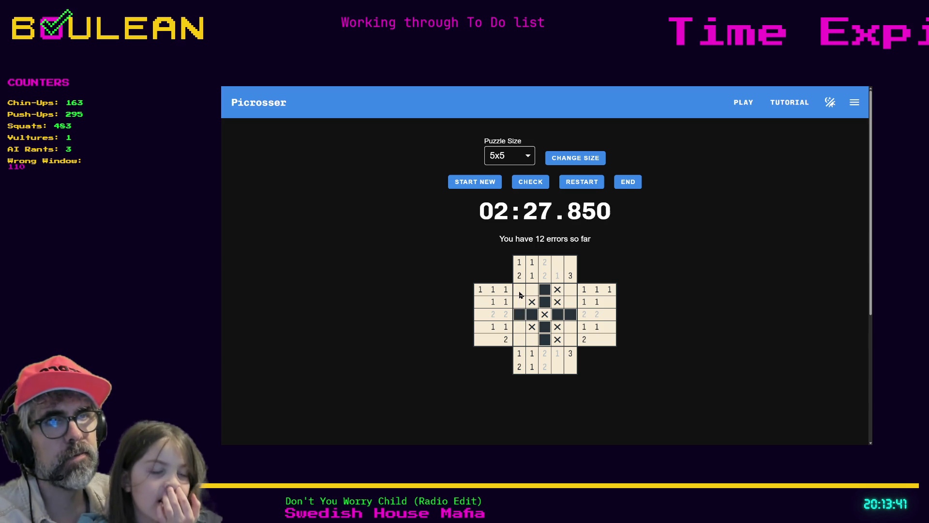
# Fill and cross out the remaining cells in columns 1, 2 and 5 until SOLVED!! appears.
pyautogui.click(520, 293)
pyautogui.rightClick(520, 302)
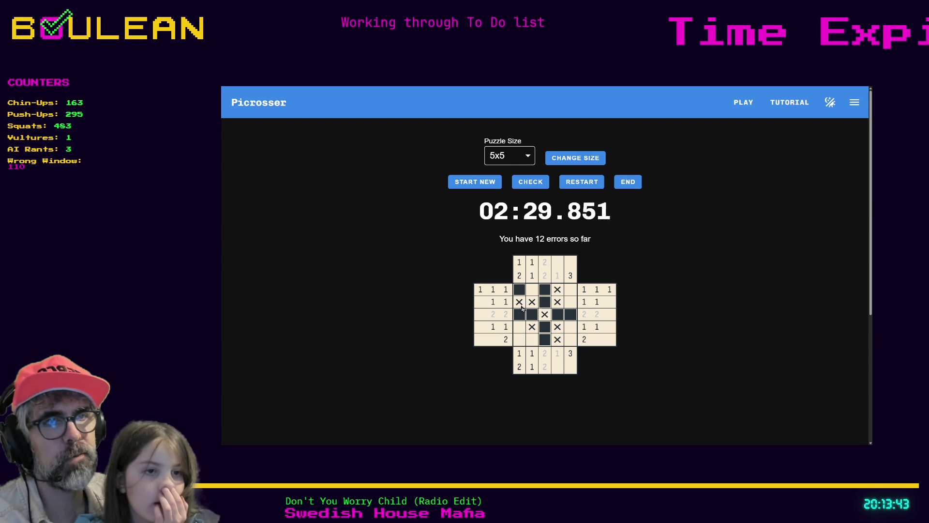
pyautogui.click(519, 327)
pyautogui.rightClick(519, 339)
pyautogui.click(532, 341)
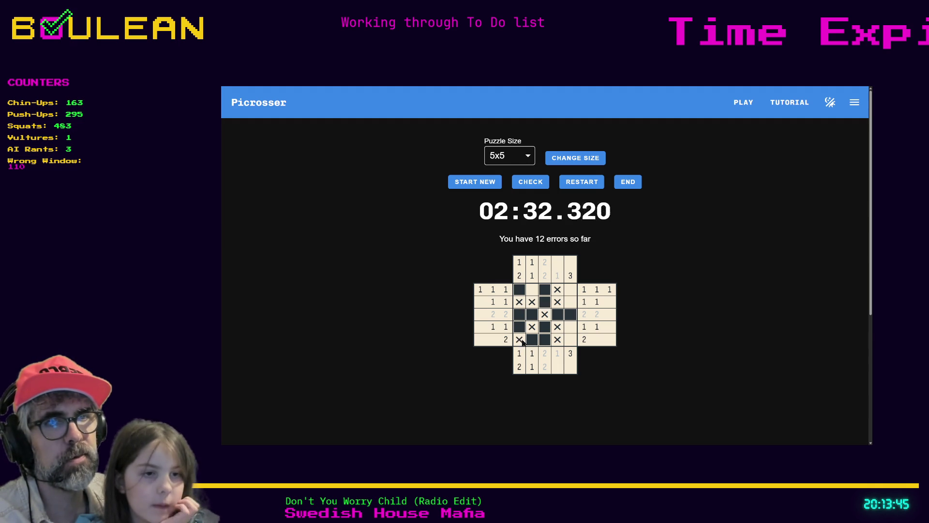
pyautogui.click(496, 329)
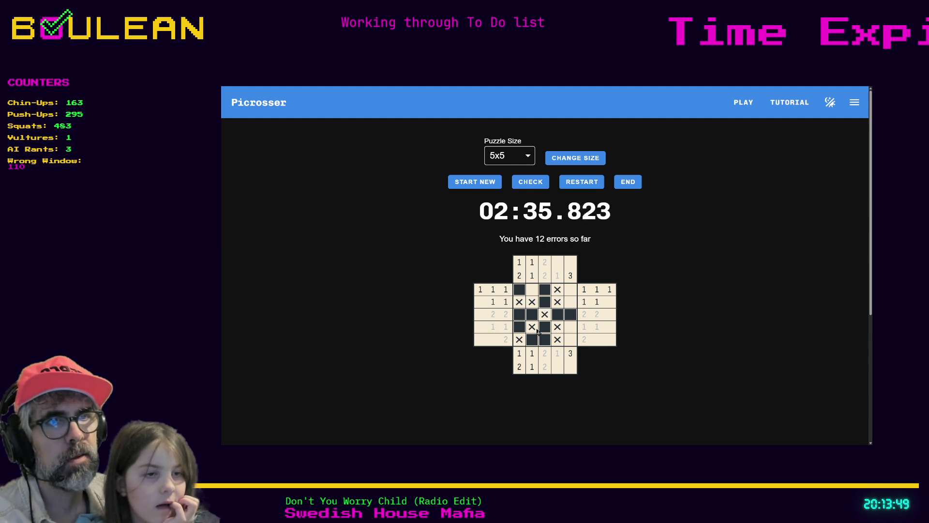
pyautogui.rightClick(570, 329)
pyautogui.click(570, 301)
pyautogui.click(570, 289)
pyautogui.click(570, 276)
pyautogui.rightClick(532, 291)
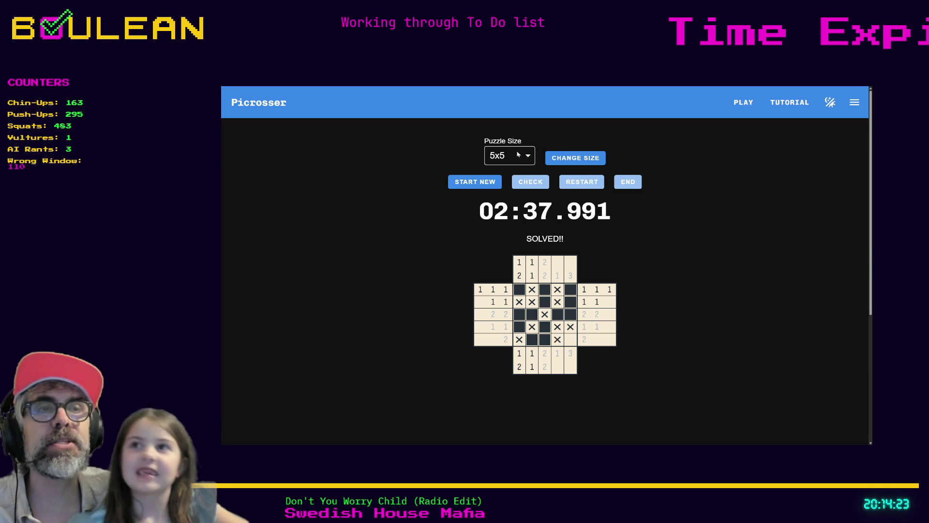
# Choose 10x10 in the Puzzle Size dropdown and apply it with CHANGE SIZE.
pyautogui.click(521, 152)
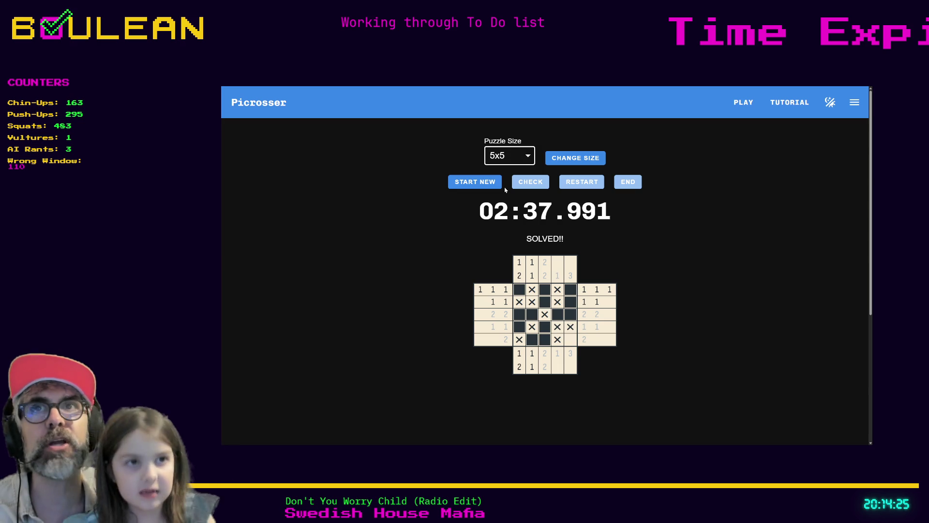
pyautogui.press('Down')
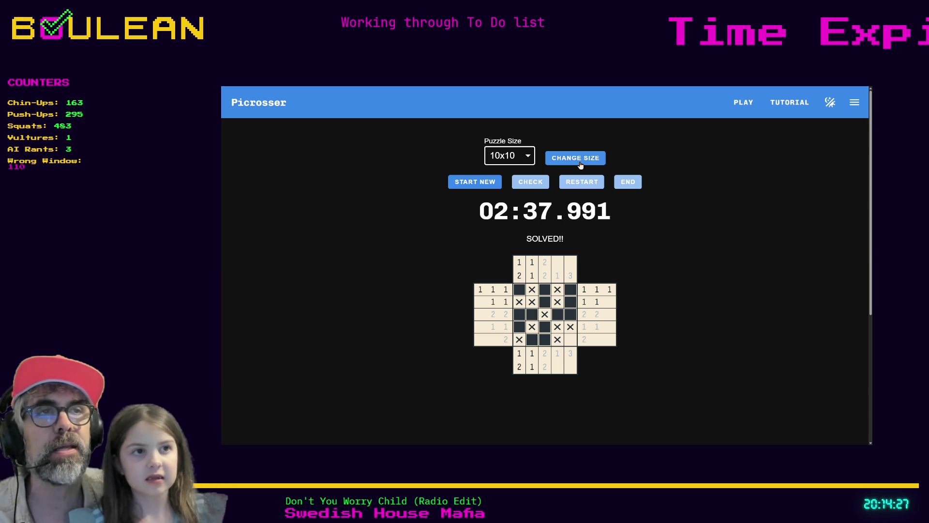
pyautogui.click(581, 163)
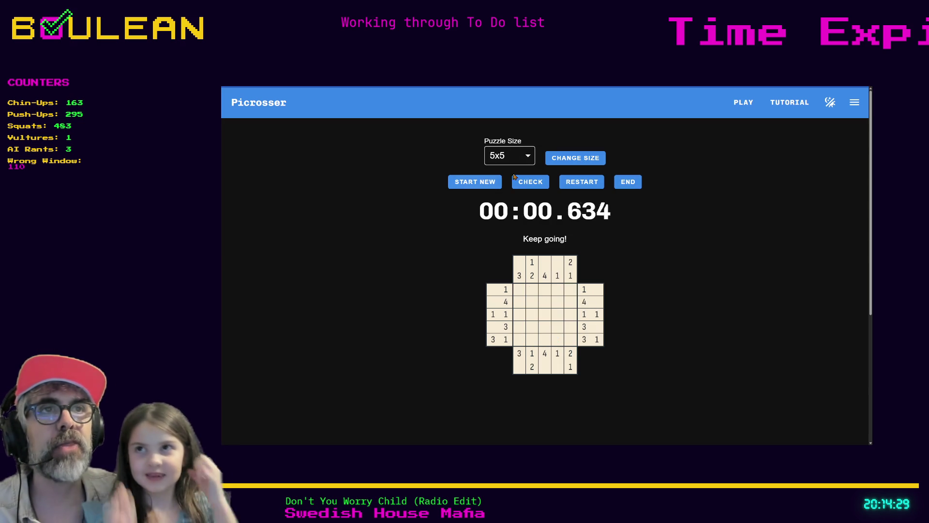
pyautogui.press('Down')
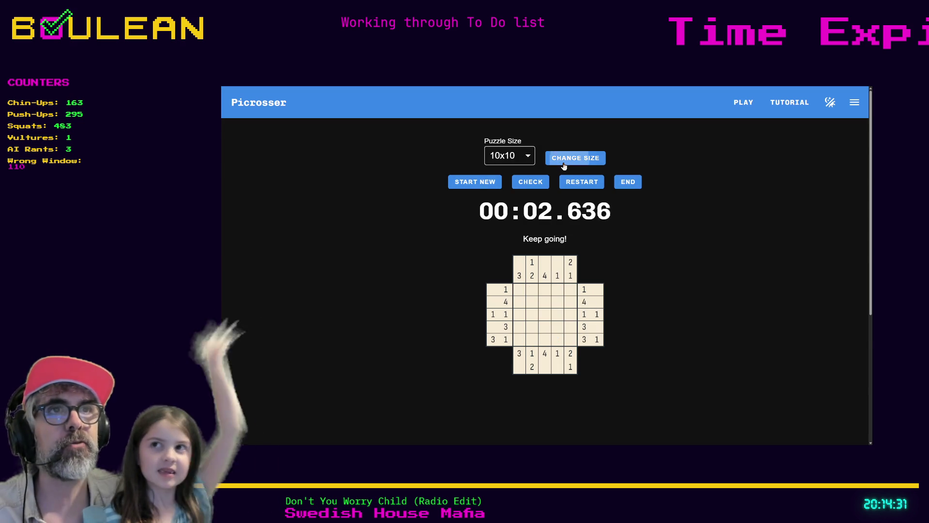
pyautogui.click(563, 164)
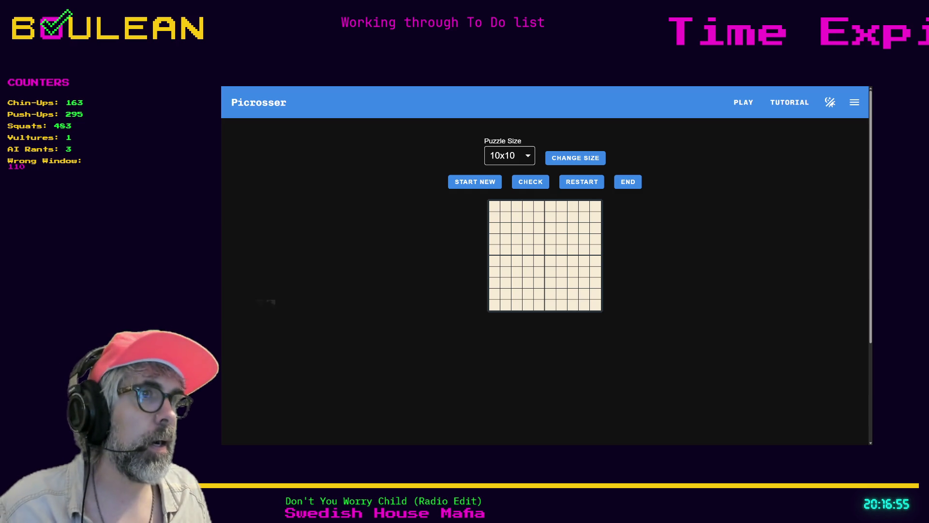
# Exit browser fullscreen with F11 once the blank 10x10 grid has loaded.
pyautogui.press('F11')
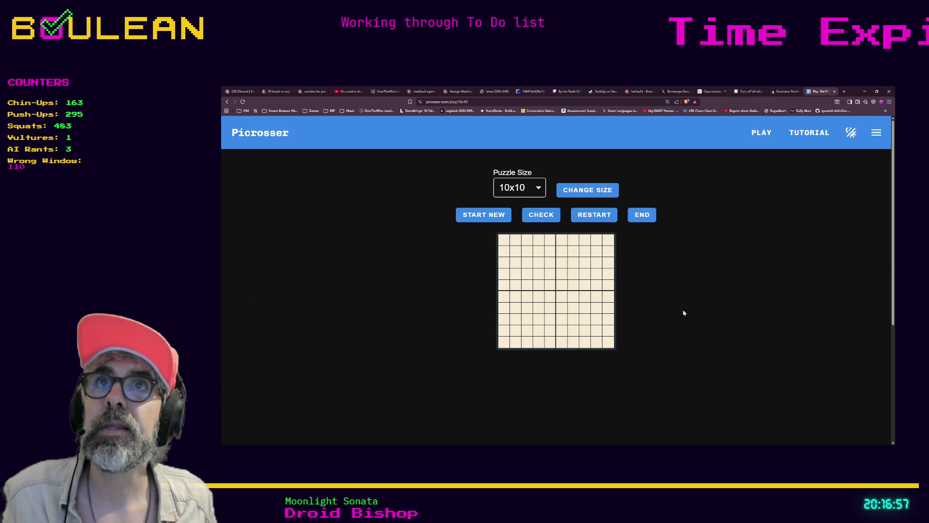